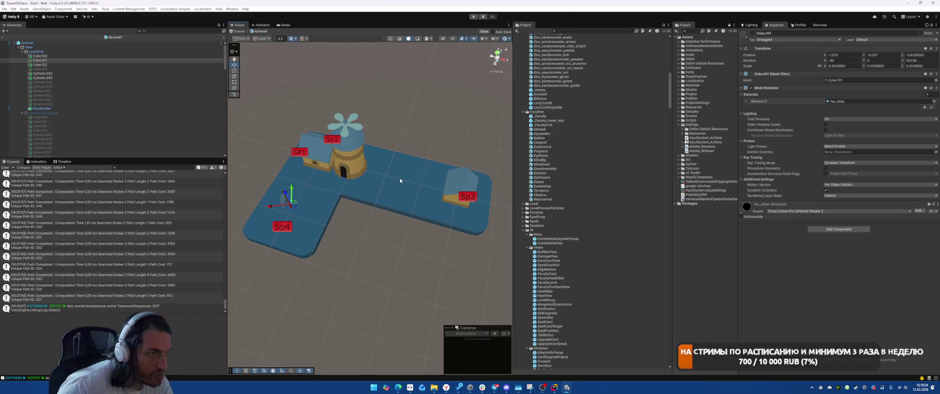
# Step: Make the LevelTwo castle level visible in the scene
pyautogui.click(56, 113)
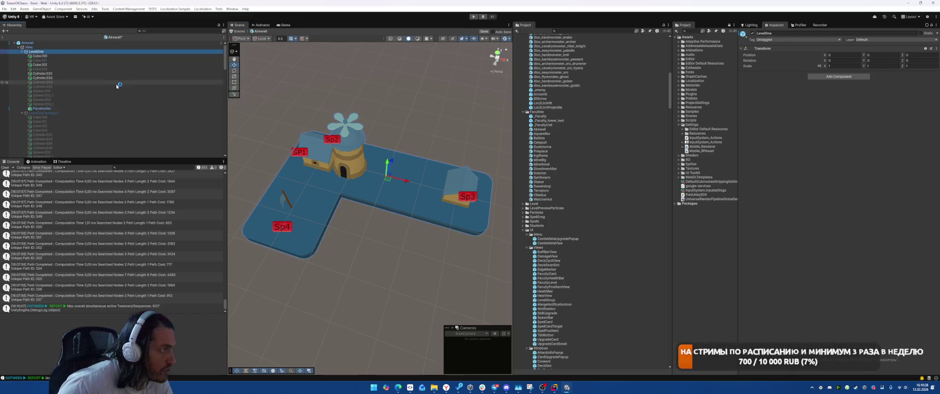
pyautogui.scroll(-3, 116, 84)
pyautogui.click(100, 114)
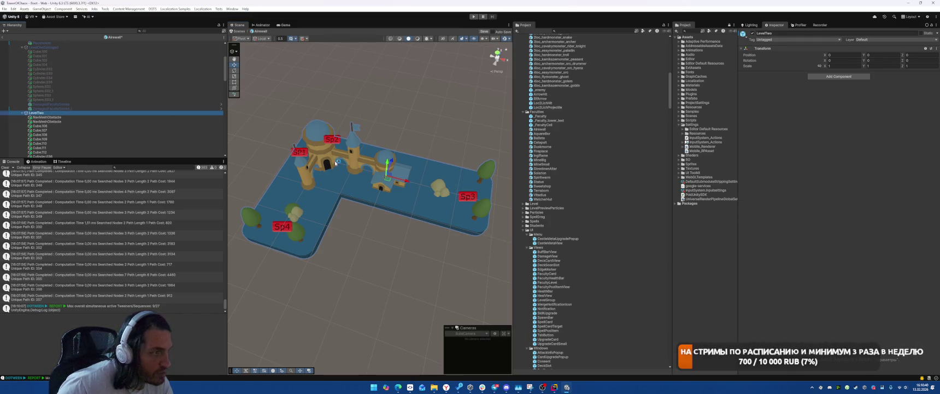
# Step: Delete the trees around Sp4 and the bush and trees beside Sp3 in LevelTwo
pyautogui.click(295, 212)
pyautogui.keyDown('shift'); pyautogui.click(276, 221); pyautogui.keyUp('shift')
pyautogui.keyDown('shift'); pyautogui.click(254, 220); pyautogui.keyUp('shift')
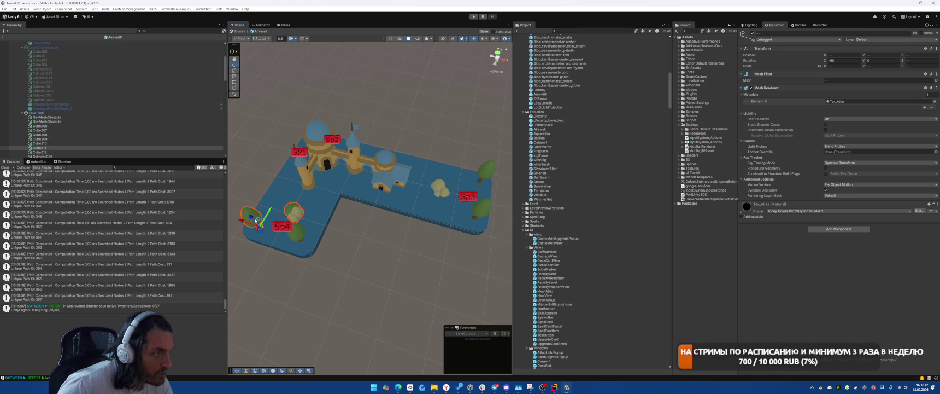
pyautogui.keyDown('shift'); pyautogui.click(295, 235); pyautogui.keyUp('shift')
pyautogui.keyDown('shift'); pyautogui.click(440, 188); pyautogui.keyUp('shift')
pyautogui.keyDown('shift'); pyautogui.click(485, 171); pyautogui.keyUp('shift')
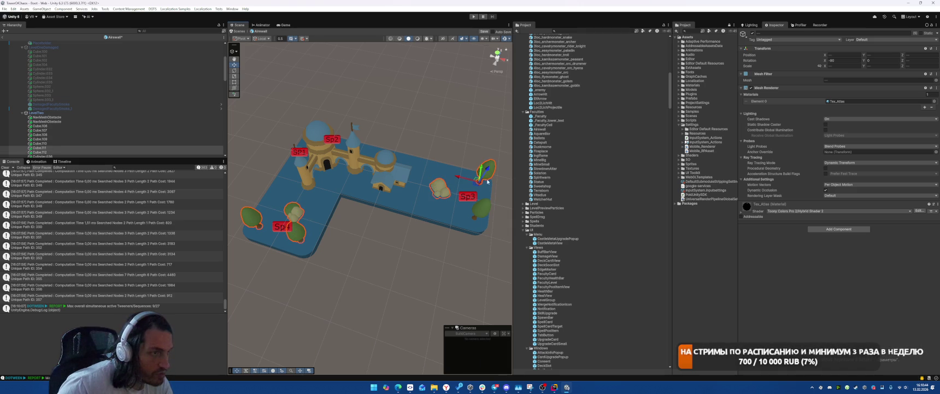
pyautogui.keyDown('shift'); pyautogui.click(481, 217); pyautogui.keyUp('shift')
pyautogui.press('Delete')
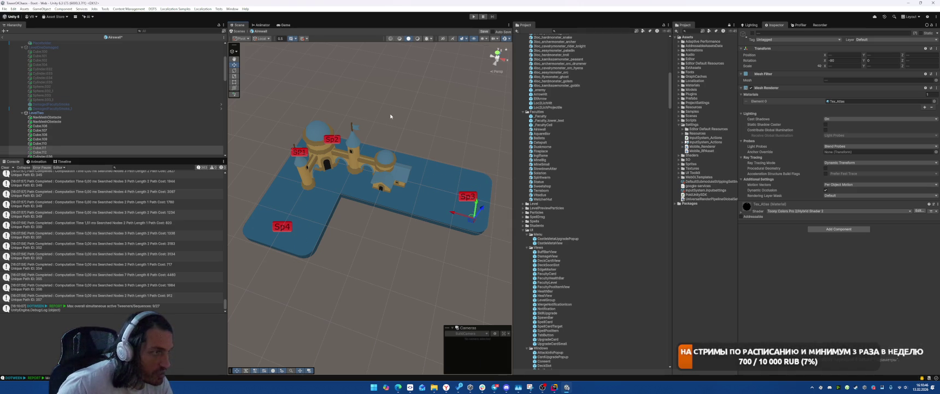
# Step: Hide LevelTwo and make LevelThree visible with Alt+Shift+A
pyautogui.click(36, 112)
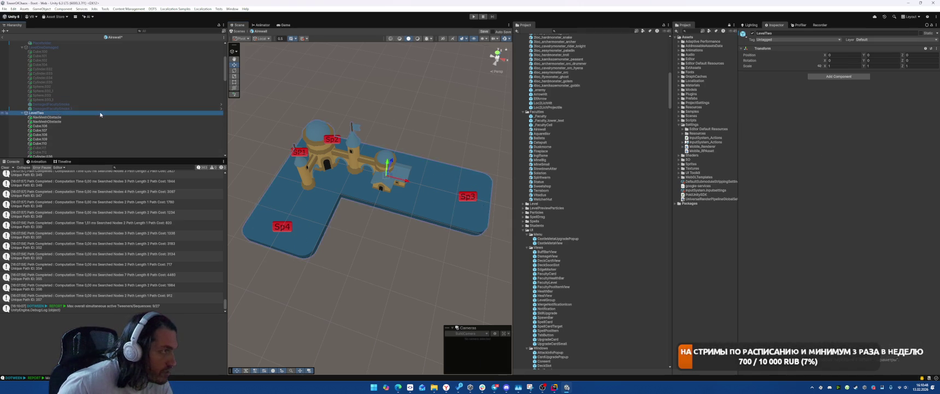
pyautogui.hotkey('alt', 'shift', 'a')
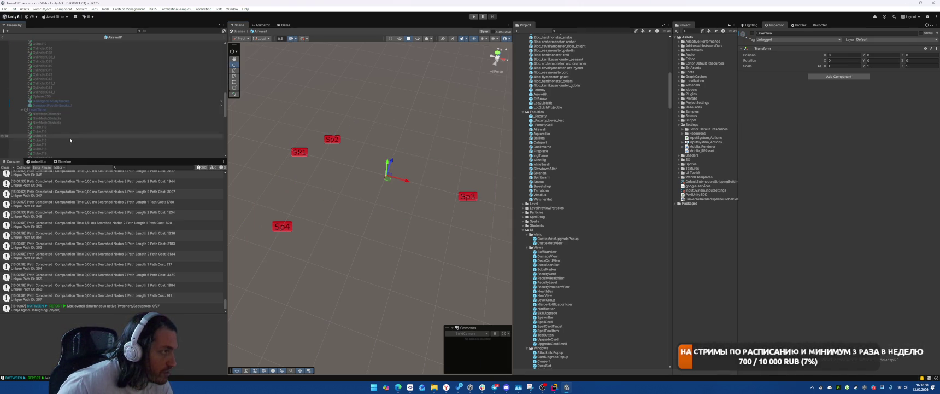
pyautogui.click(76, 111)
pyautogui.hotkey('alt', 'shift', 'a')
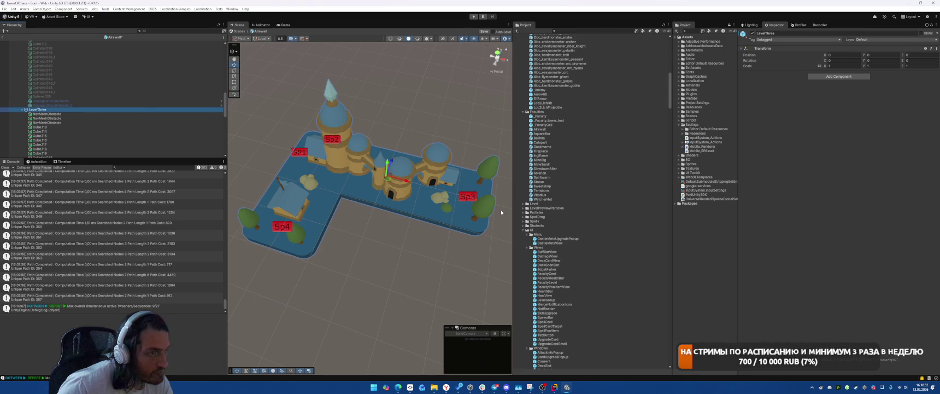
# Step: Select the trees and the small bush near Sp3 around LevelThree's spawn markers and remove them
pyautogui.click(473, 189)
pyautogui.keyDown('shift'); pyautogui.click(442, 199); pyautogui.keyUp('shift')
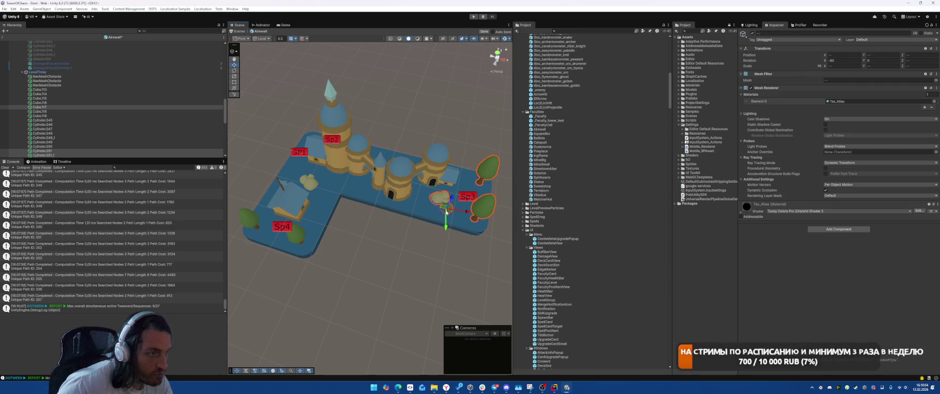
pyautogui.keyDown('shift'); pyautogui.click(300, 239); pyautogui.keyUp('shift')
pyautogui.keyDown('shift'); pyautogui.click(248, 219); pyautogui.keyUp('shift')
pyautogui.keyDown('shift'); pyautogui.click(308, 182); pyautogui.keyUp('shift')
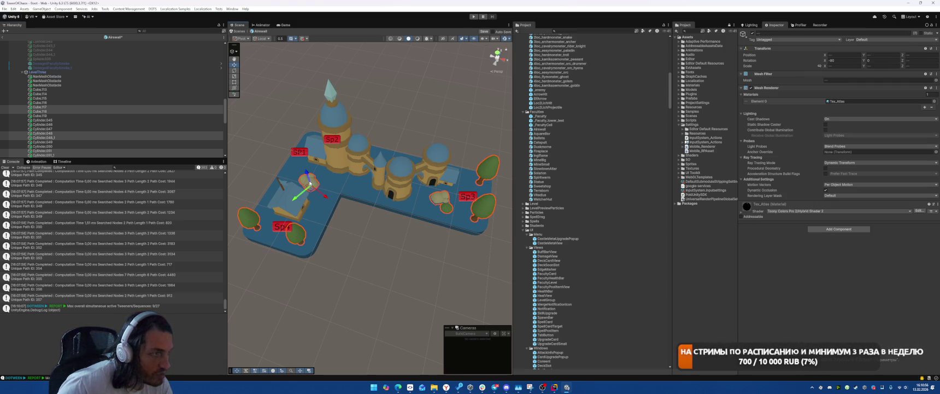
pyautogui.hotkey('alt', 'shift', 'a')
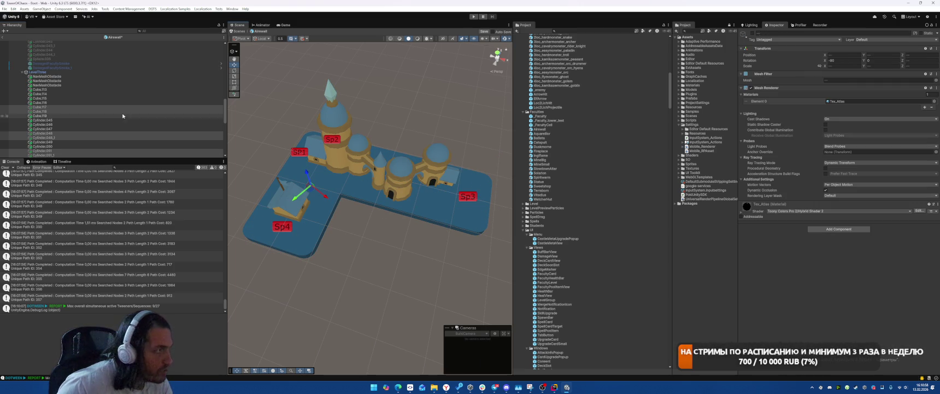
# Step: Hide LevelThree and make LevelThreeDamaged visible
pyautogui.scroll(3, 67, 122)
pyautogui.click(68, 121)
pyautogui.hotkey('alt', 'shift', 'a')
pyautogui.scroll(-5, 70, 131)
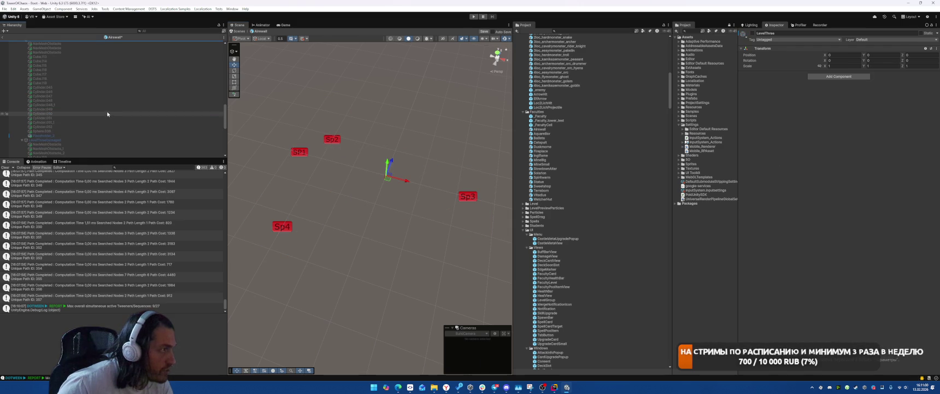
pyautogui.click(70, 140)
pyautogui.hotkey('alt', 'shift', 'a')
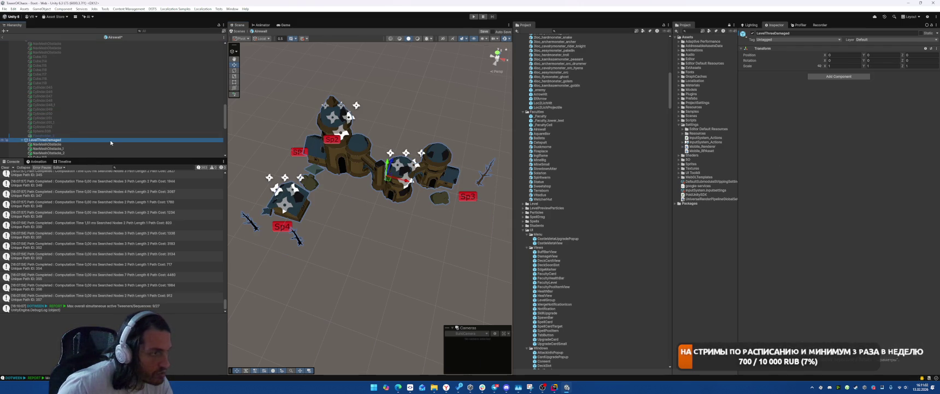
# Step: Delete the two dry trees near Sp4 in LevelThreeDamaged
pyautogui.hotkey('alt', 'shift', 'a')
pyautogui.hotkey('alt', 'shift', 'a')
pyautogui.click(250, 223)
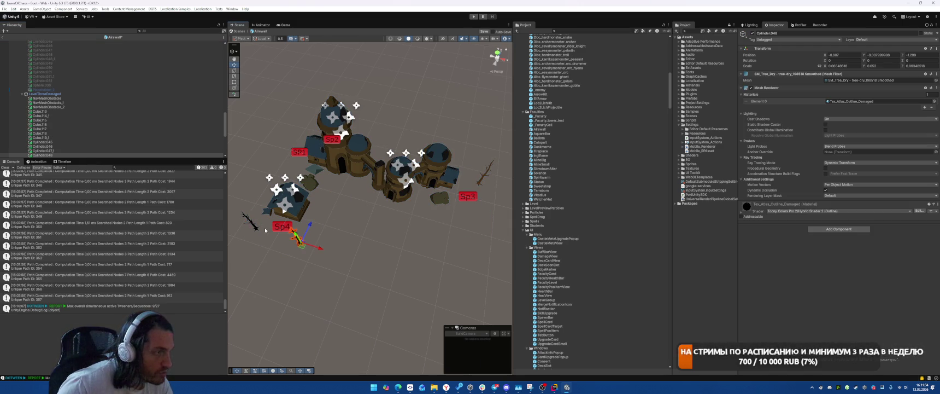
pyautogui.keyDown('shift'); pyautogui.click(250, 223); pyautogui.keyUp('shift')
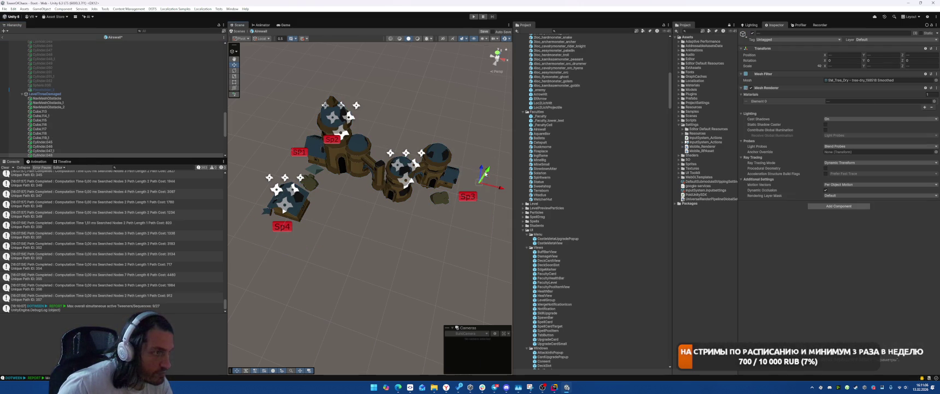
pyautogui.press('Delete')
# Step: Pick a rock beside Sp3, then hide LevelThreeDamaged and show LevelTwoDamaged
pyautogui.click(454, 200)
pyautogui.click(442, 198)
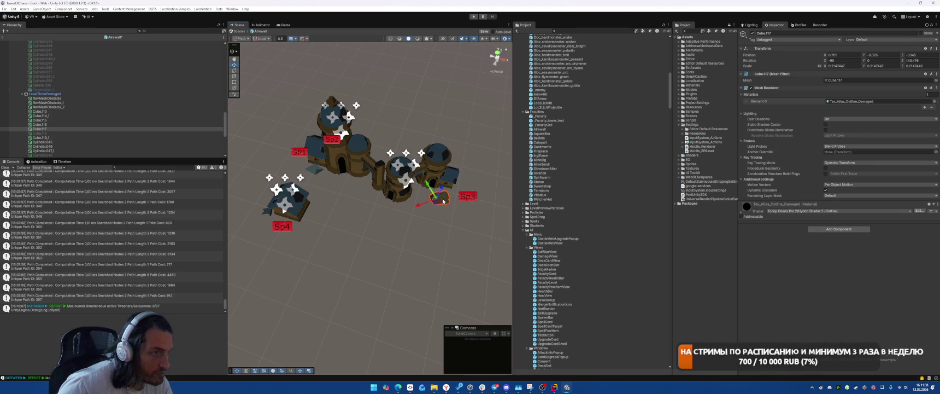
pyautogui.click(94, 129)
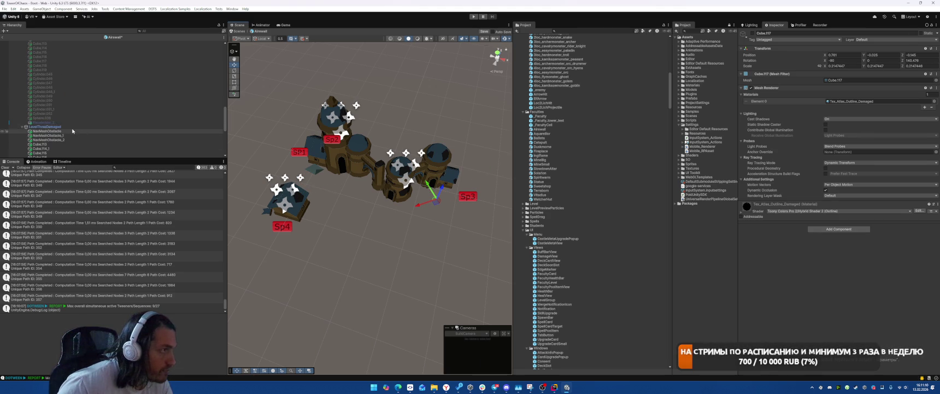
pyautogui.press('h')
pyautogui.scroll(10, 109, 121)
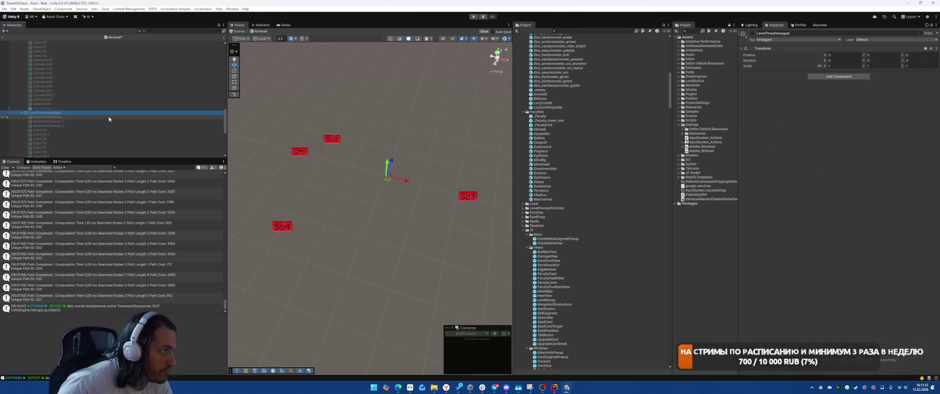
pyautogui.click(75, 79)
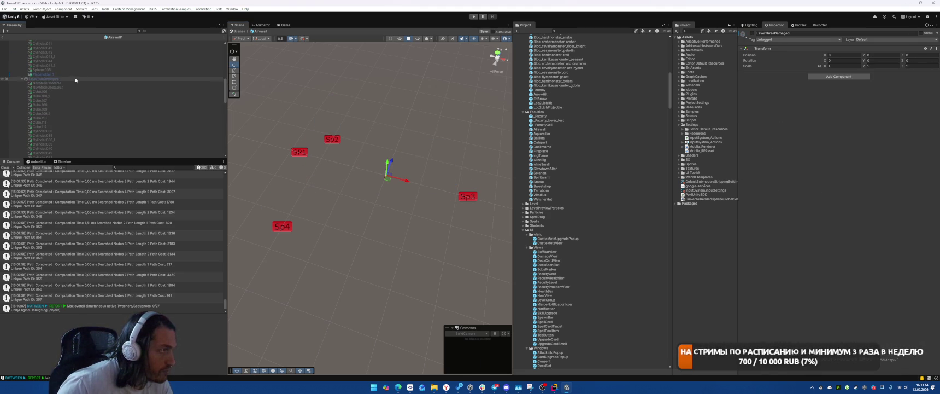
pyautogui.press('h')
# Step: Remove the rocks and branches near Sp3 and Sp4 in LevelTwoDamaged
pyautogui.click(446, 192)
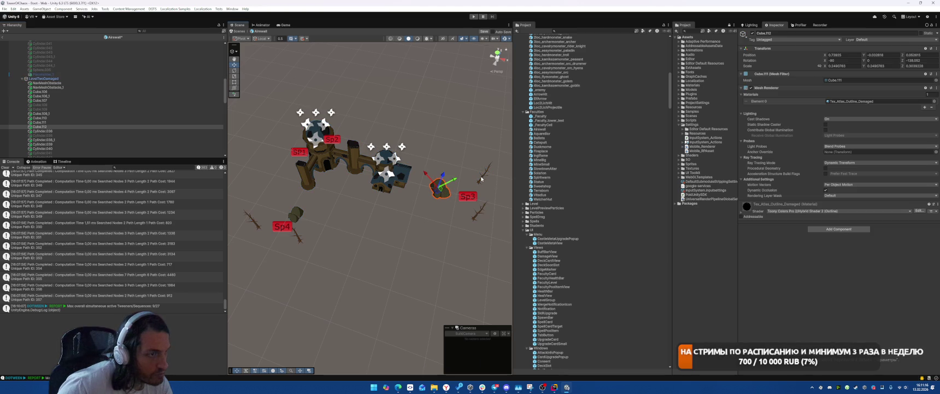
pyautogui.keyDown('shift'); pyautogui.click(488, 173); pyautogui.keyUp('shift')
pyautogui.keyDown('shift'); pyautogui.click(481, 213); pyautogui.keyUp('shift')
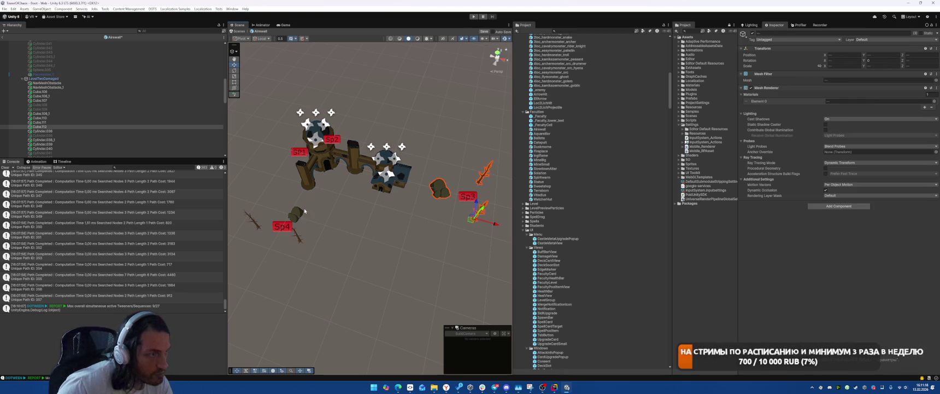
pyautogui.keyDown('shift'); pyautogui.click(296, 213); pyautogui.keyUp('shift')
pyautogui.keyDown('shift'); pyautogui.click(254, 223); pyautogui.keyUp('shift')
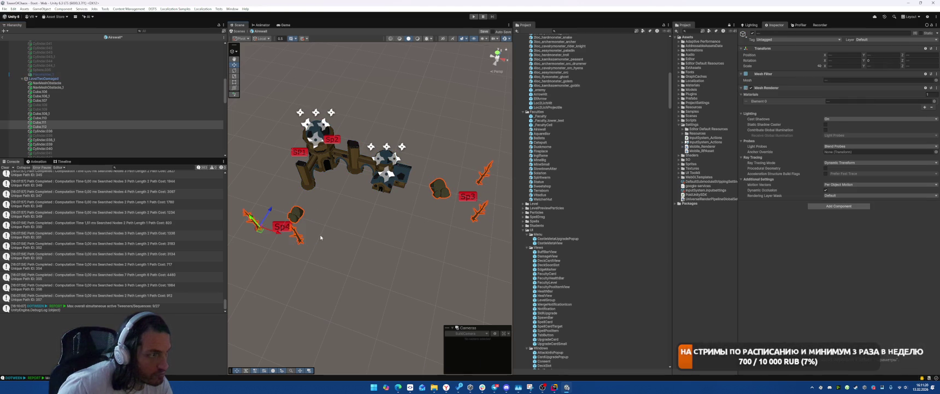
pyautogui.press('h')
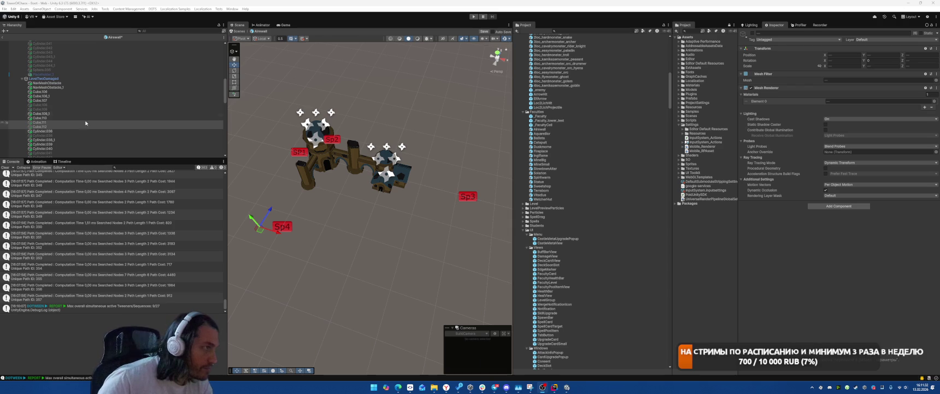
pyautogui.click(76, 79)
# Step: Hide LevelTwoDamaged and make LevelOneDamaged visible
pyautogui.hotkey('alt', 'shift', 'a')
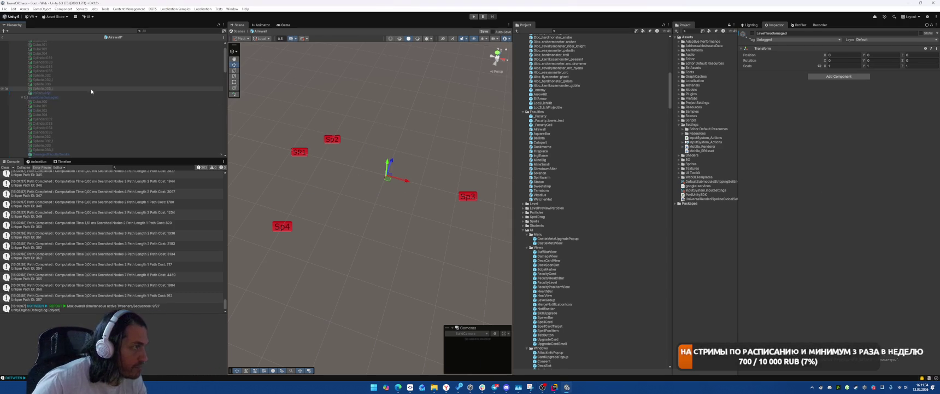
pyautogui.click(68, 97)
pyautogui.hotkey('alt', 'shift', 'a')
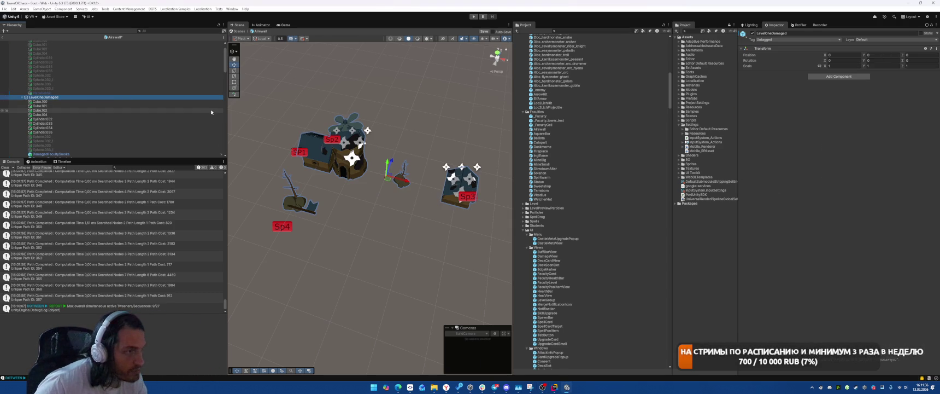
# Step: Disable the tree near Sp4 and the middle tree, then hide LevelOneDamaged
pyautogui.click(298, 199)
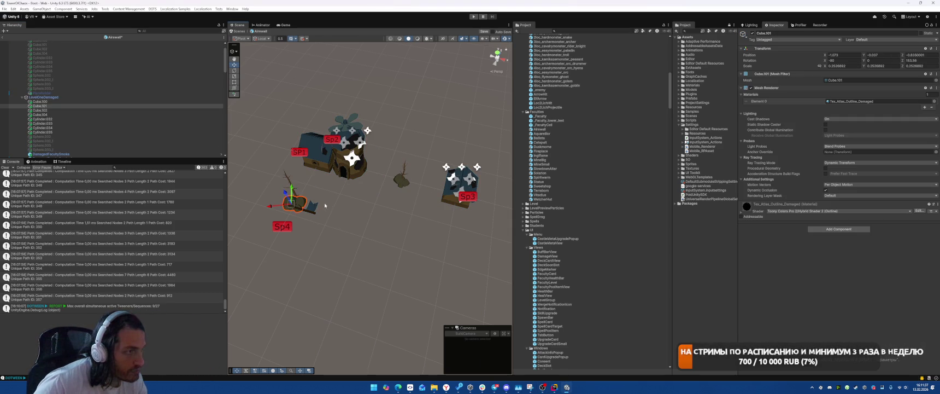
pyautogui.hotkey('alt', 'shift', 'a')
pyautogui.click(402, 178)
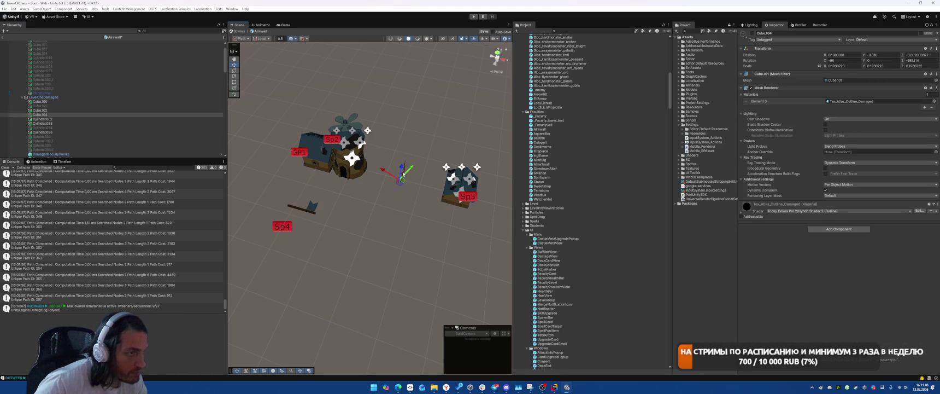
pyautogui.hotkey('alt', 'shift', 'a')
pyautogui.click(406, 165)
pyautogui.click(99, 98)
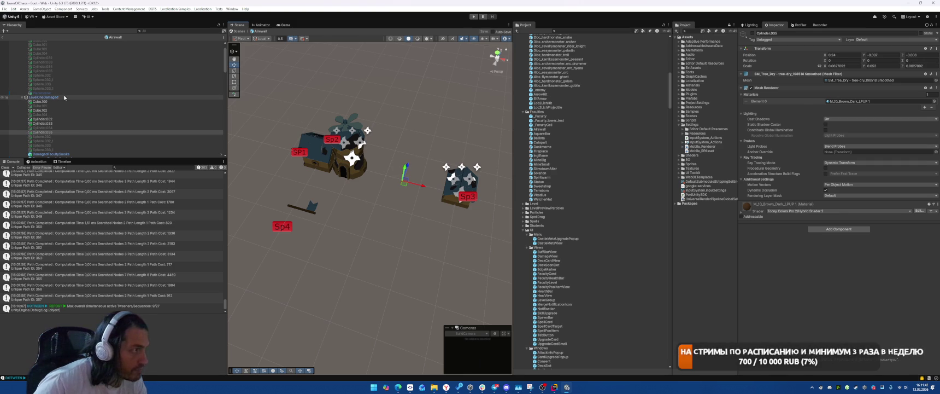
pyautogui.hotkey('alt', 'shift', 'a')
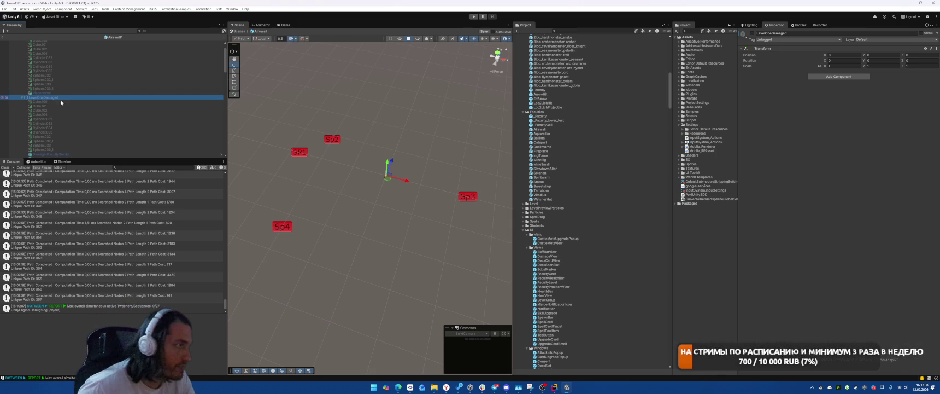
# Step: Reactivate the inactive LevelOne object so its windmill level reappears around the markers
pyautogui.scroll(2, 62, 101)
pyautogui.click(64, 52)
pyautogui.hotkey('alt', 'shift', 'a')
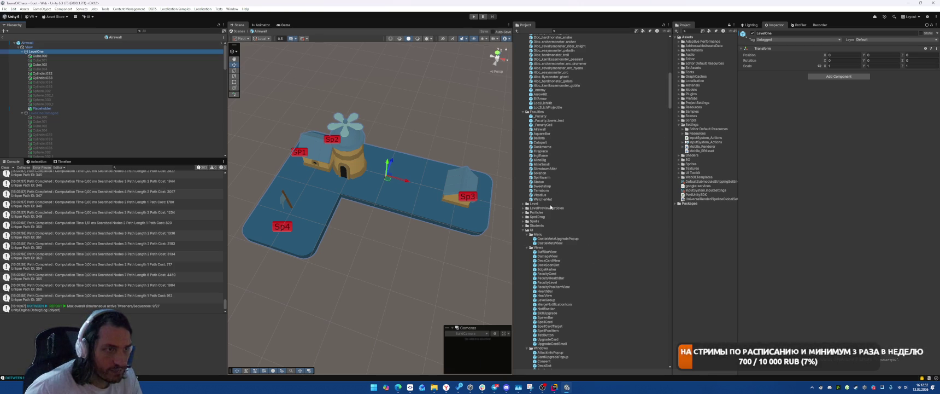
# Step: In the Terraborn prefab, select the bushes and trees beside the SP markers, including Sphere.009_1
pyautogui.doubleClick(516, 190)
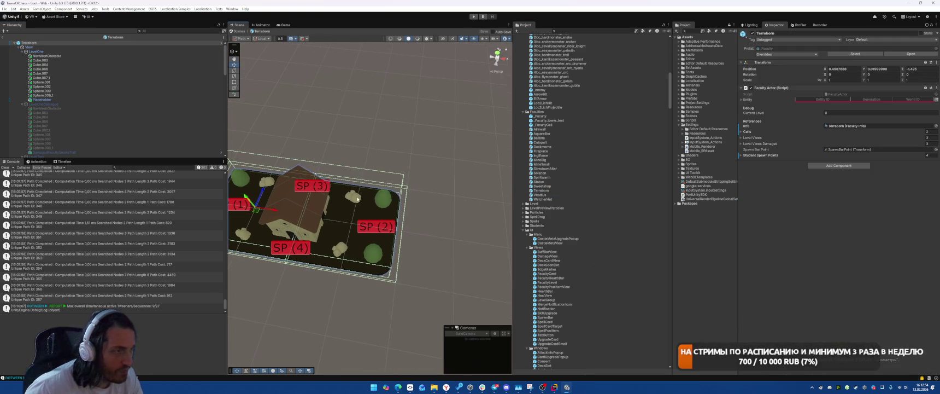
pyautogui.click(374, 258)
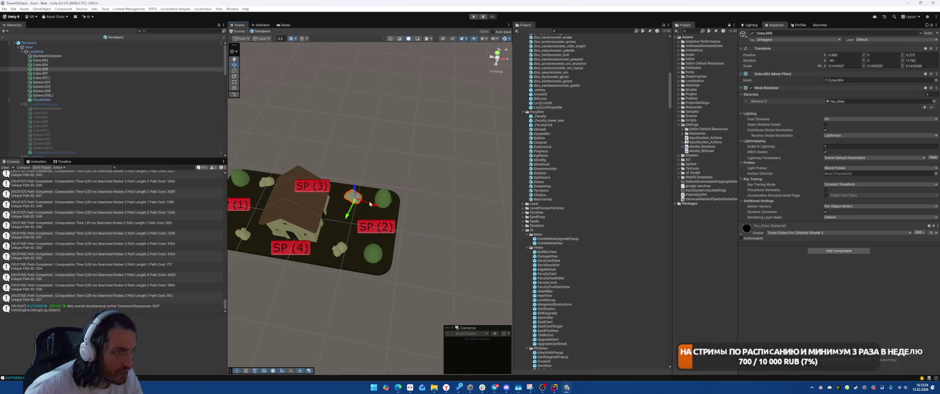
pyautogui.click(339, 249)
pyautogui.moveTo(340, 249); pyautogui.dragTo(269, 225)
pyautogui.click(270, 222)
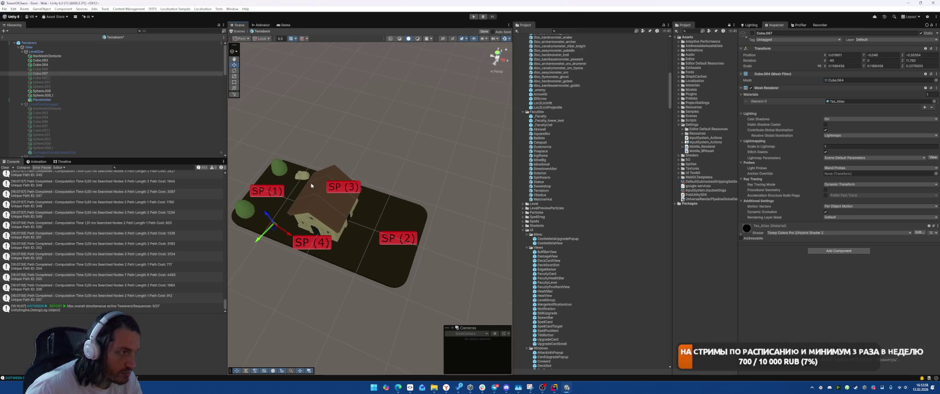
pyautogui.click(302, 175)
pyautogui.click(279, 167)
pyautogui.click(251, 212)
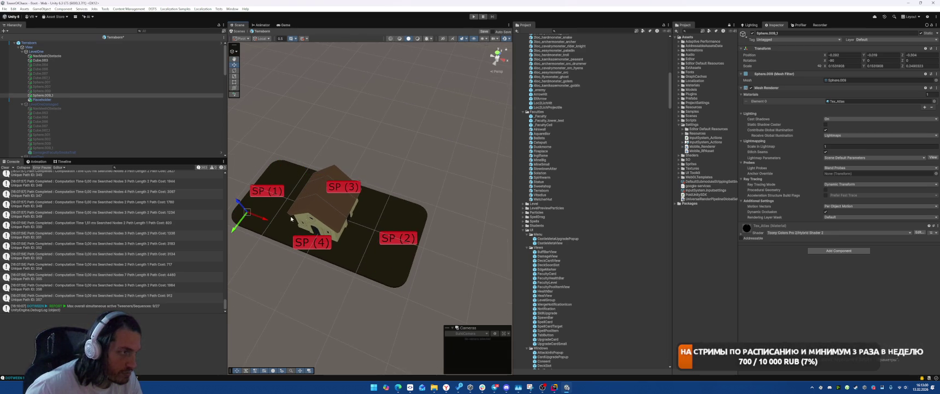
pyautogui.moveTo(328, 211); pyautogui.dragTo(364, 208)
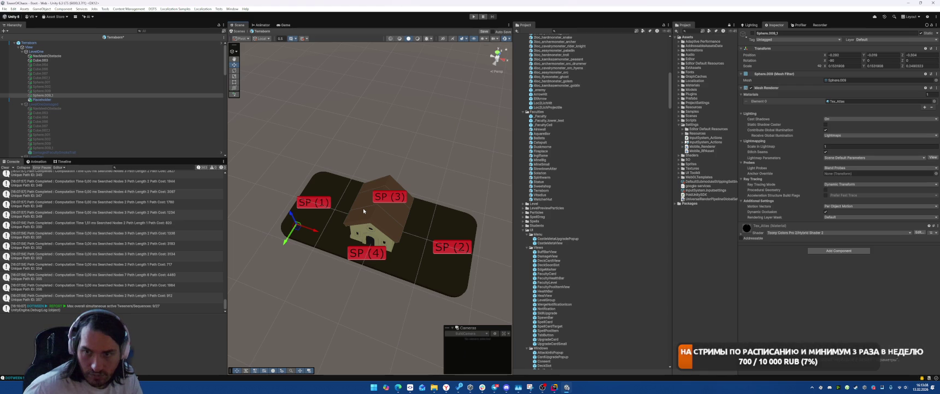
# Step: Swap LevelOne for LevelOneDamaged, select three rocks by the damaged house, then deactivate it
pyautogui.click(96, 52)
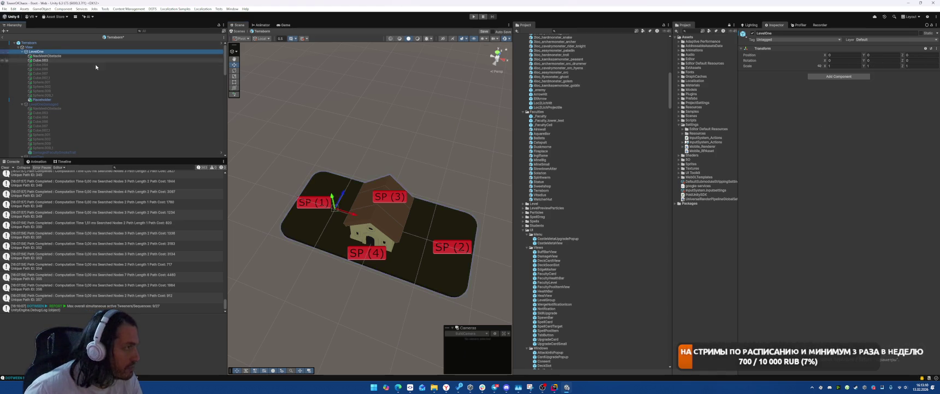
pyautogui.hotkey('alt', 'shift', 'a')
pyautogui.click(58, 104)
pyautogui.hotkey('alt', 'shift', 'a')
pyautogui.click(321, 232)
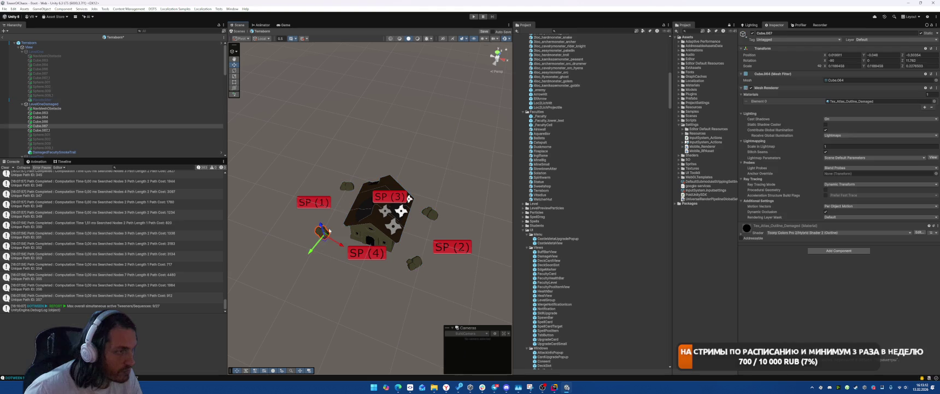
pyautogui.keyDown('shift'); pyautogui.click(347, 186); pyautogui.keyUp('shift')
pyautogui.keyDown('shift'); pyautogui.click(430, 214); pyautogui.keyUp('shift')
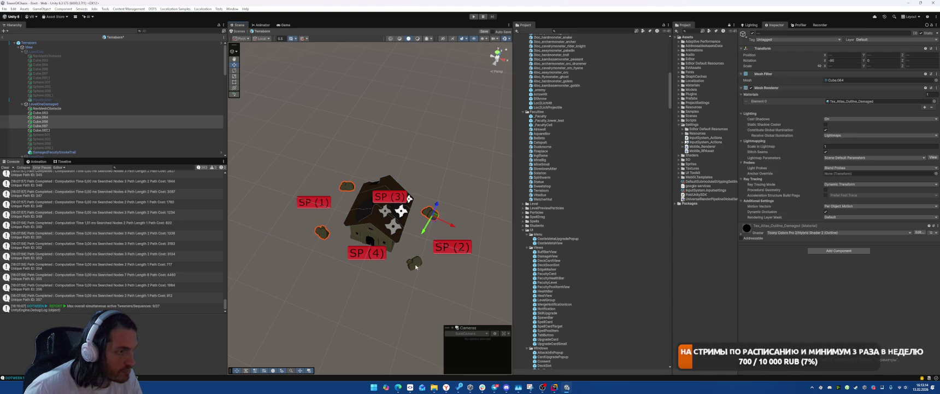
pyautogui.click(108, 104)
pyautogui.hotkey('alt', 'shift', 'a')
# Step: Activate LevelTwo to show its castle buildings
pyautogui.scroll(-1, 108, 100)
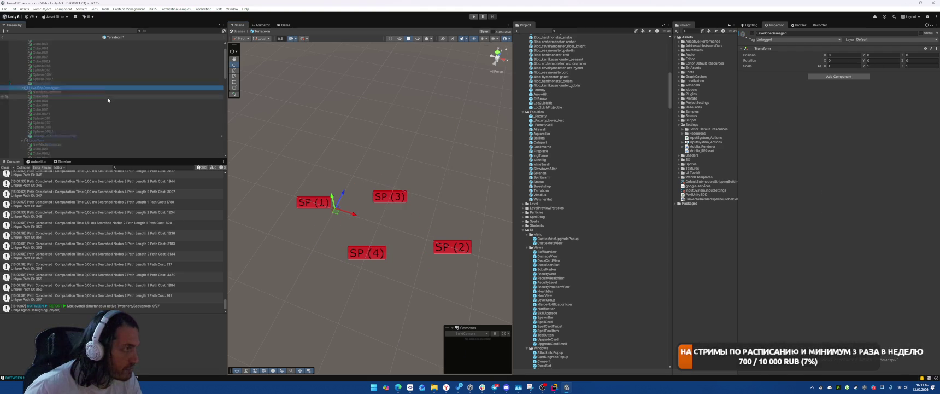
pyautogui.scroll(-2, 82, 115)
pyautogui.click(67, 124)
pyautogui.hotkey('alt', 'shift', 'a')
# Step: Select the trees and small objects around SP (2), SP (3) and SP (4), then deactivate LevelTwo
pyautogui.click(473, 219)
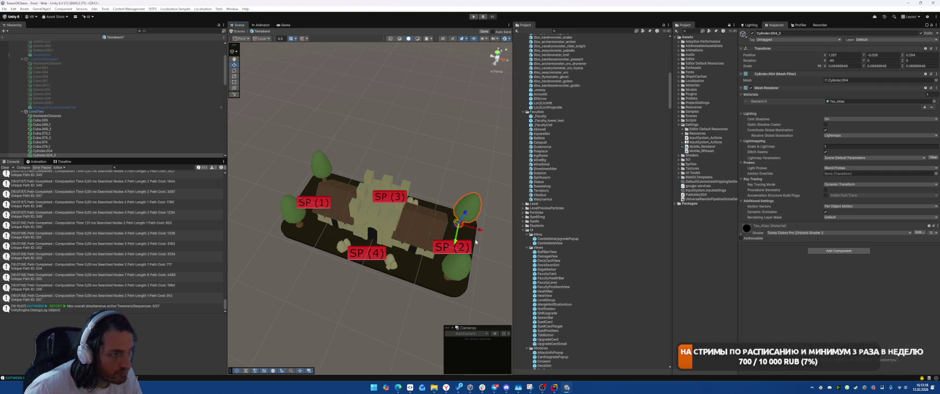
pyautogui.keyDown('shift'); pyautogui.click(456, 265); pyautogui.keyUp('shift')
pyautogui.keyDown('shift'); pyautogui.click(294, 213); pyautogui.keyUp('shift')
pyautogui.keyDown('shift'); pyautogui.click(321, 164); pyautogui.keyUp('shift')
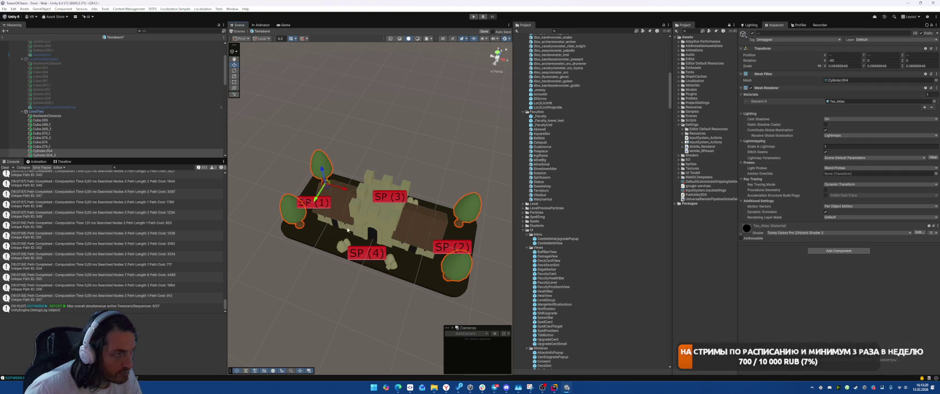
pyautogui.keyDown('shift'); pyautogui.click(341, 248); pyautogui.keyUp('shift')
pyautogui.keyDown('shift'); pyautogui.click(391, 263); pyautogui.keyUp('shift')
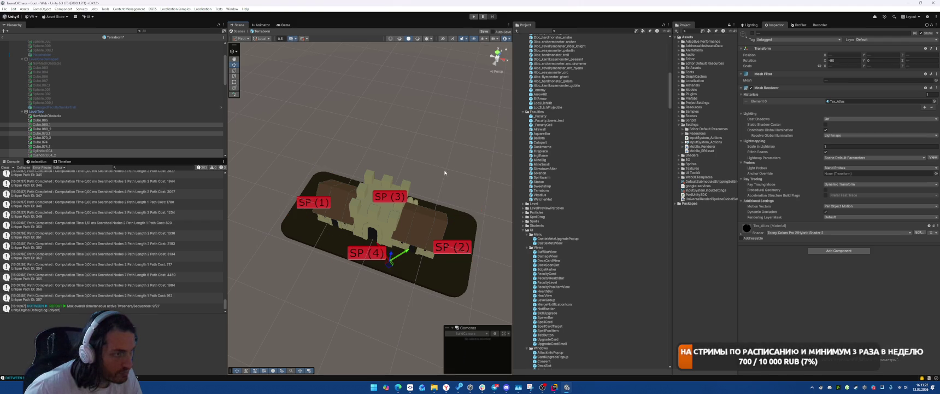
pyautogui.moveTo(391, 263)
pyautogui.mouseDown()
pyautogui.moveTo(369, 164)
pyautogui.moveTo(350, 167)
pyautogui.mouseUp()
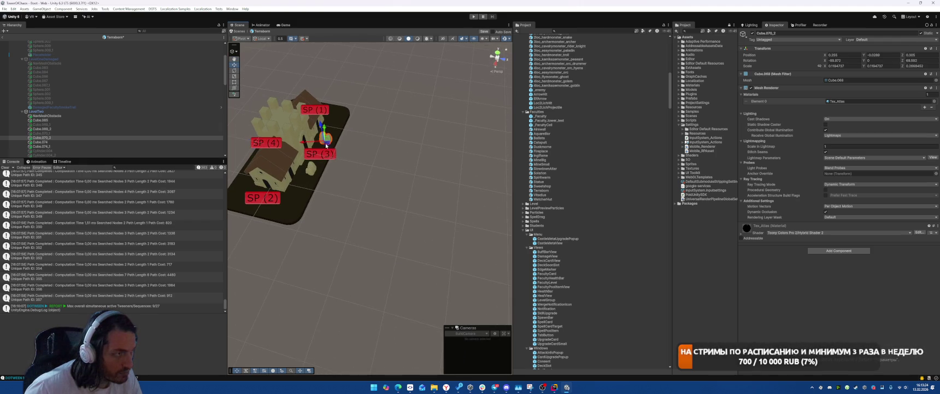
pyautogui.keyDown('shift'); pyautogui.click(311, 169); pyautogui.keyUp('shift')
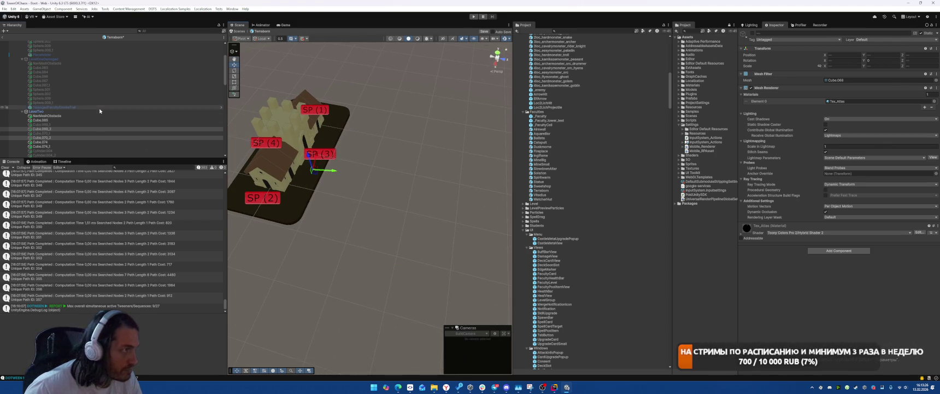
pyautogui.click(126, 112)
pyautogui.hotkey('alt', 'shift', 'a')
pyautogui.scroll(-3, 127, 119)
# Step: Activate LevelTwoDamaged and pick a dead tree and the damaged house by the markers
pyautogui.click(68, 107)
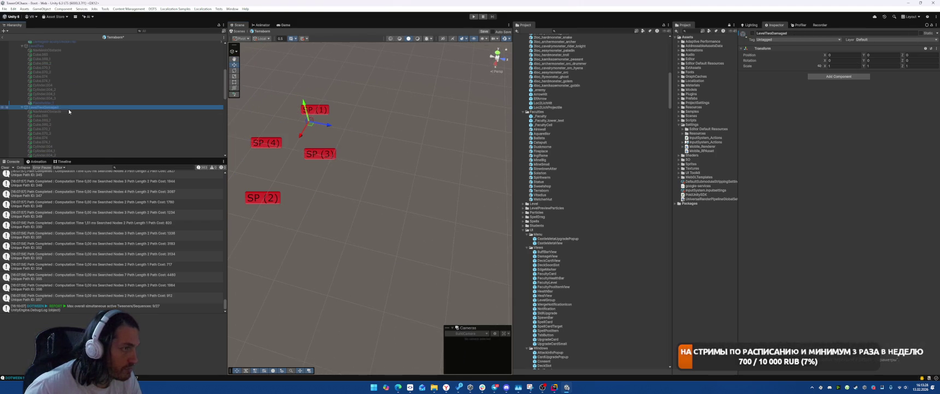
pyautogui.hotkey('alt', 'shift', 'a')
pyautogui.moveTo(339, 123)
pyautogui.mouseDown()
pyautogui.moveTo(379, 133)
pyautogui.moveTo(381, 188)
pyautogui.mouseUp()
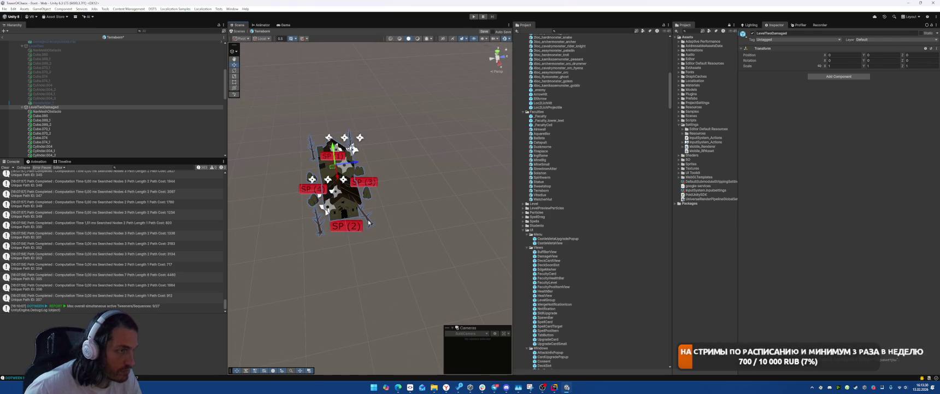
pyautogui.click(331, 228)
pyautogui.click(313, 195)
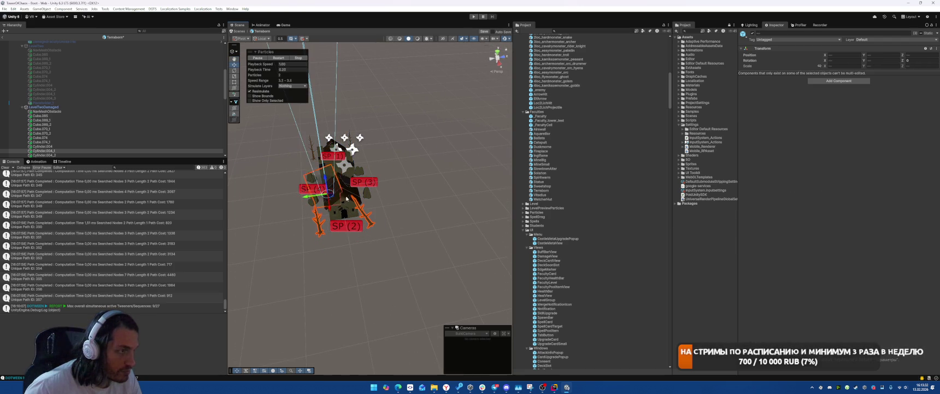
pyautogui.moveTo(386, 195)
pyautogui.mouseDown()
pyautogui.moveTo(412, 161)
pyautogui.moveTo(361, 218)
pyautogui.moveTo(370, 248)
pyautogui.mouseUp()
# Step: Select dead trees Cylinder.004_1 and Cylinder.004_2 and the DamagedFacultySmoke_1 effect near SP (2)
pyautogui.click(376, 295)
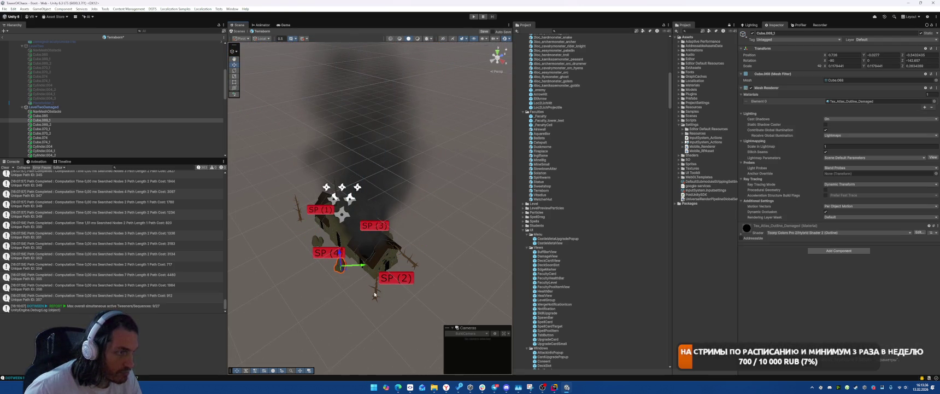
pyautogui.keyDown('shift'); pyautogui.click(410, 263); pyautogui.keyUp('shift')
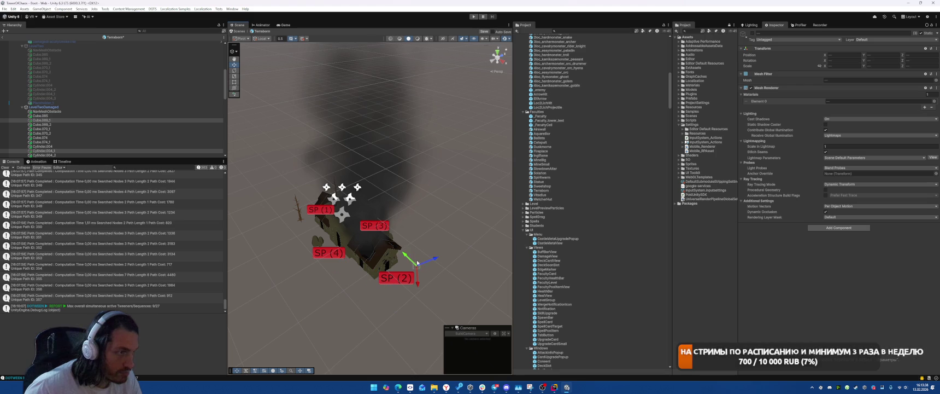
pyautogui.click(360, 240)
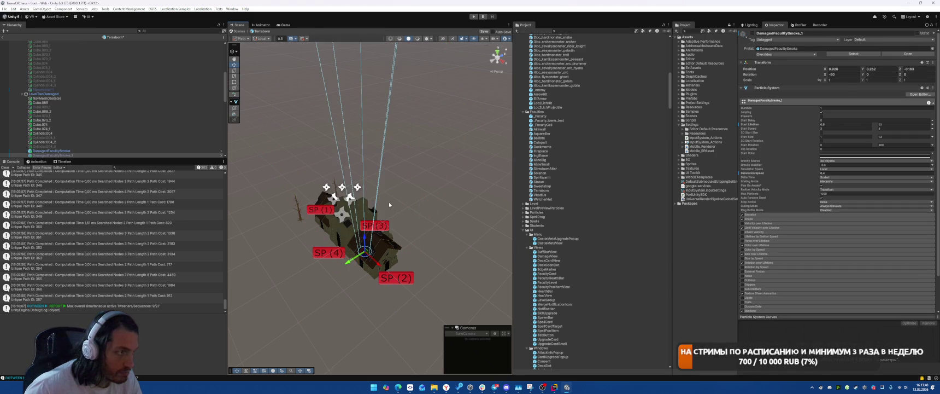
pyautogui.click(383, 203)
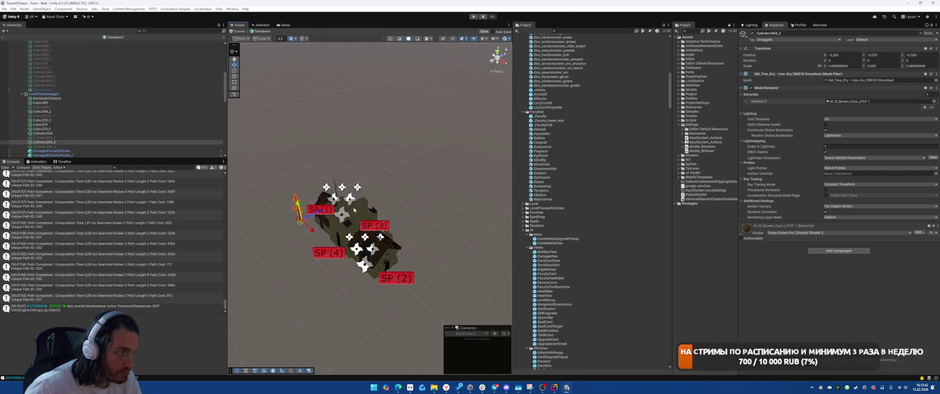
pyautogui.moveTo(399, 182); pyautogui.dragTo(296, 140)
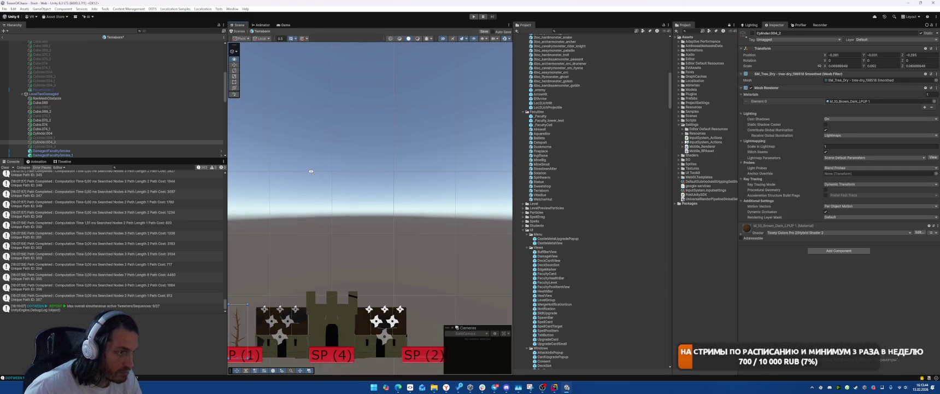
pyautogui.moveTo(308, 172); pyautogui.dragTo(350, 235)
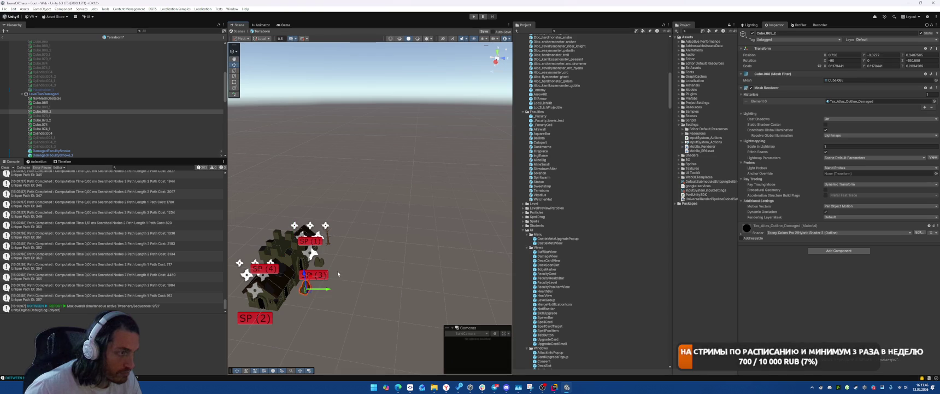
# Step: Deactivate the dead tree Cylinder.004 beside SP (1)
pyautogui.click(329, 241)
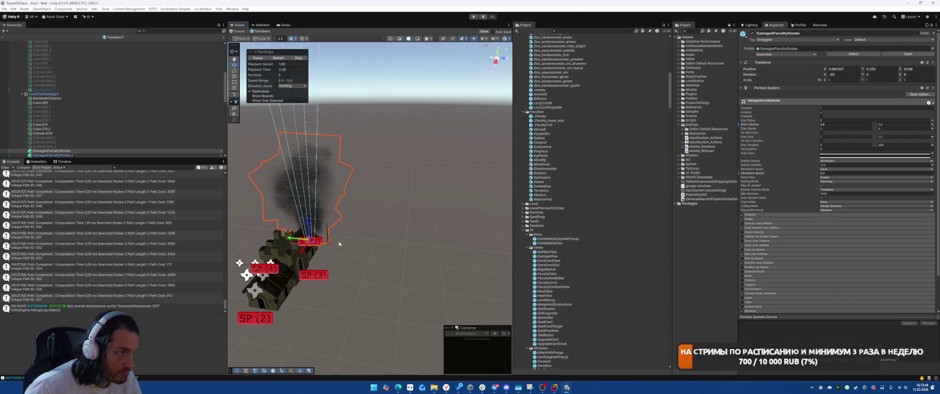
pyautogui.press('f')
pyautogui.scroll(5, 337, 243)
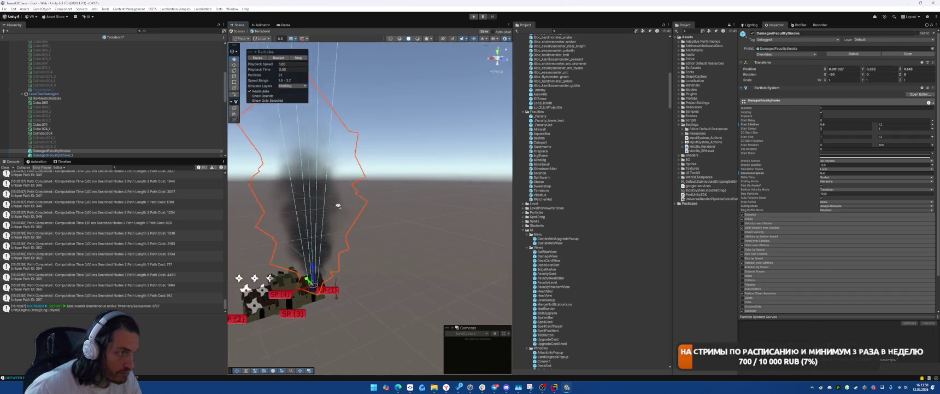
pyautogui.click(324, 275)
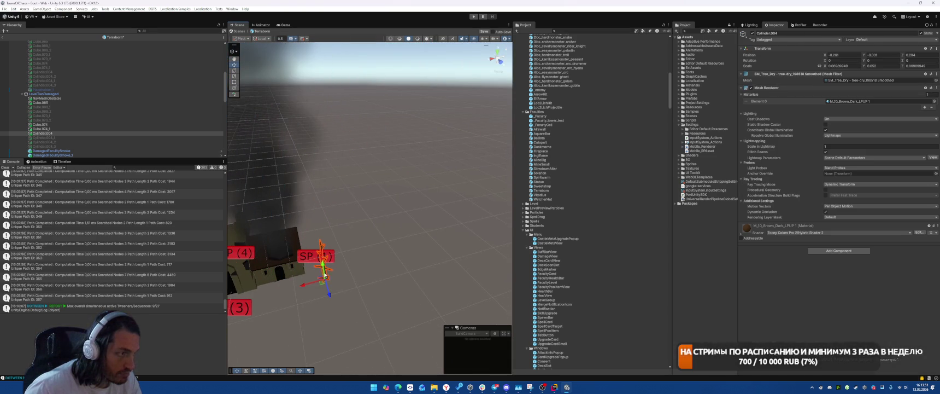
pyautogui.hotkey('alt', 'shift', 'a')
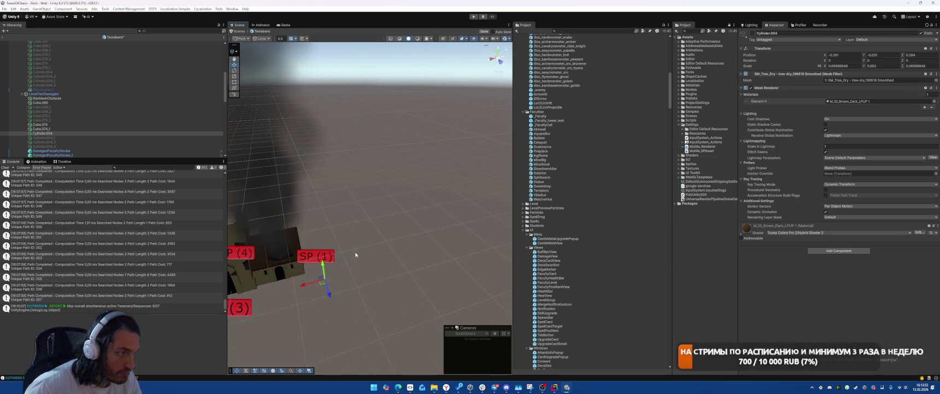
# Step: Frame LevelThree and deactivate the left tree, Cylinder.004_7 and the green sphere by SP (3)
pyautogui.scroll(-5, 59, 97)
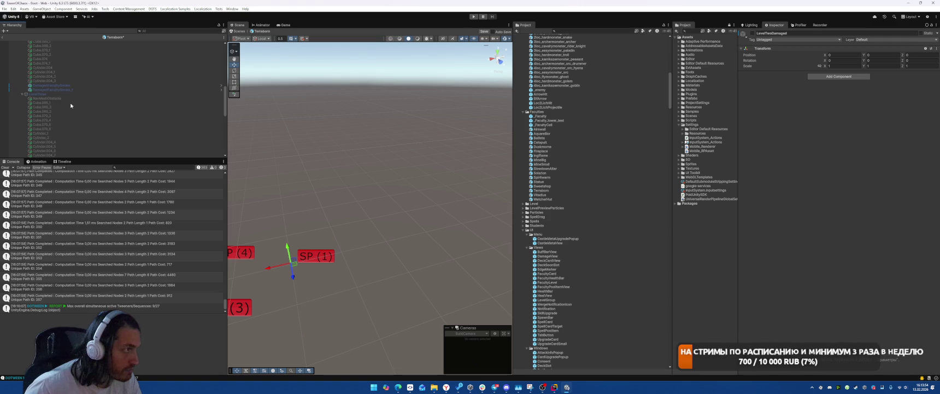
pyautogui.doubleClick(59, 94)
pyautogui.moveTo(371, 178); pyautogui.dragTo(355, 203)
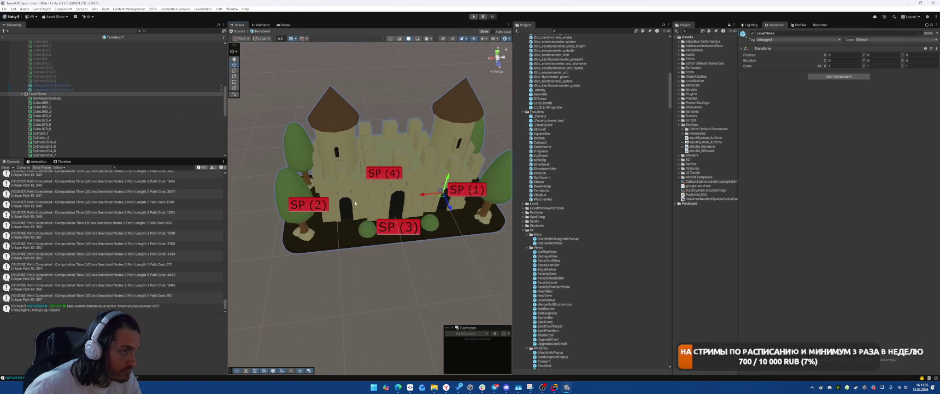
pyautogui.click(292, 198)
pyautogui.hotkey('alt', 'shift', 'a')
pyautogui.click(307, 189)
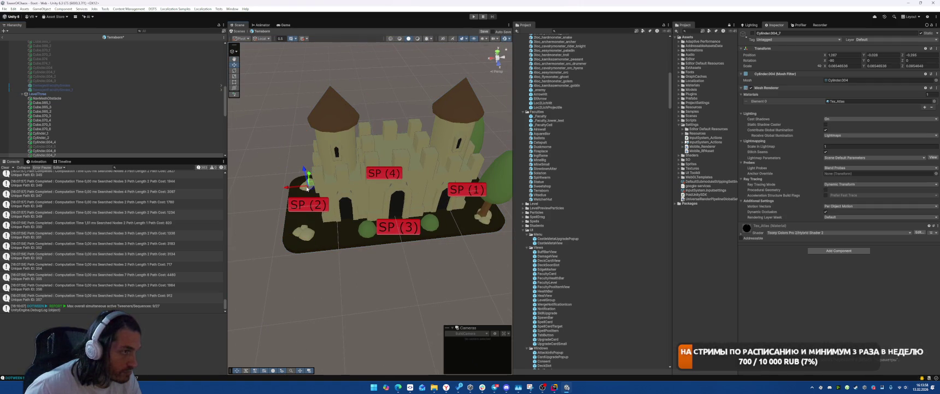
pyautogui.hotkey('alt', 'shift', 'a')
pyautogui.click(366, 228)
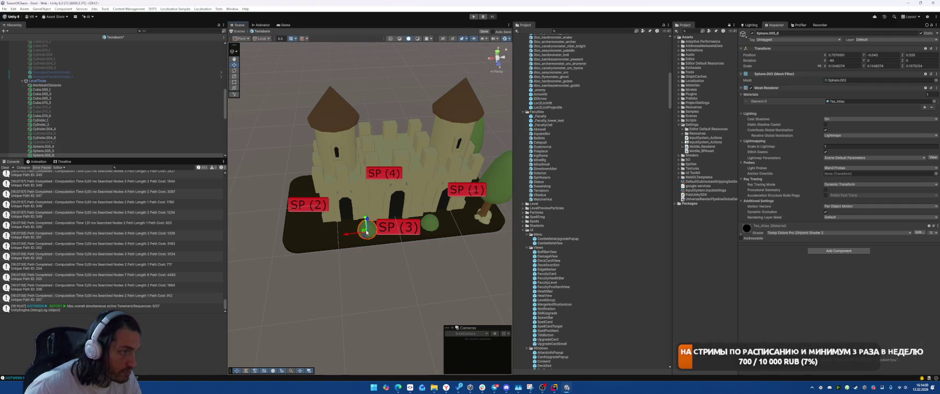
pyautogui.hotkey('alt', 'shift', 'a')
# Step: Deactivate the trees and a small bush next to SP (1)
pyautogui.hotkey('alt', 'shift', 'a')
pyautogui.moveTo(448, 209); pyautogui.dragTo(430, 218)
pyautogui.click(405, 175)
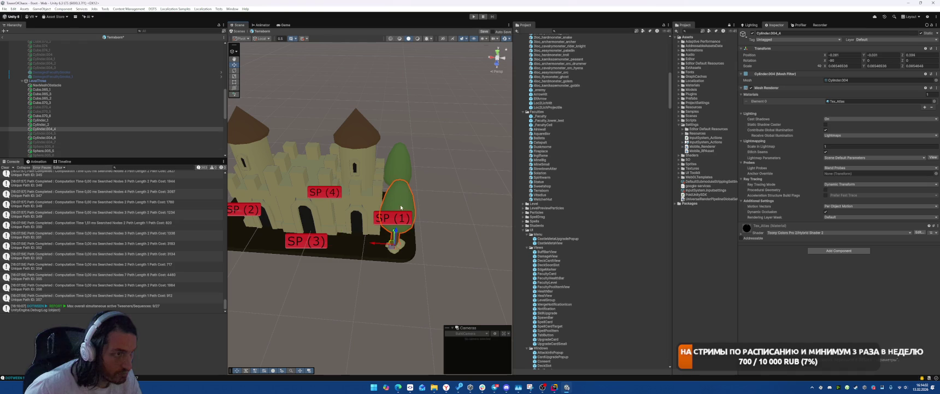
pyautogui.hotkey('alt', 'shift', 'a')
pyautogui.click(411, 192)
pyautogui.hotkey('alt', 'shift', 'a')
pyautogui.click(394, 201)
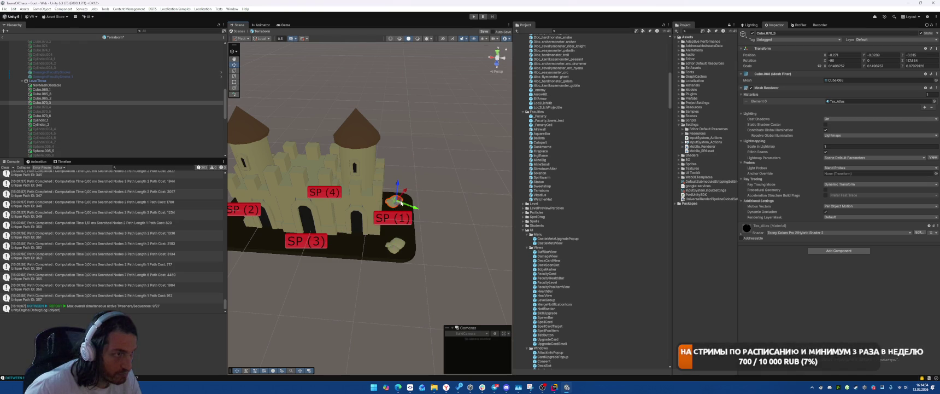
pyautogui.hotkey('alt', 'shift', 'a')
pyautogui.click(395, 245)
# Step: Hide the second small bush and deactivate the undamaged LevelThree castle
pyautogui.hotkey('alt', 'shift', 'a')
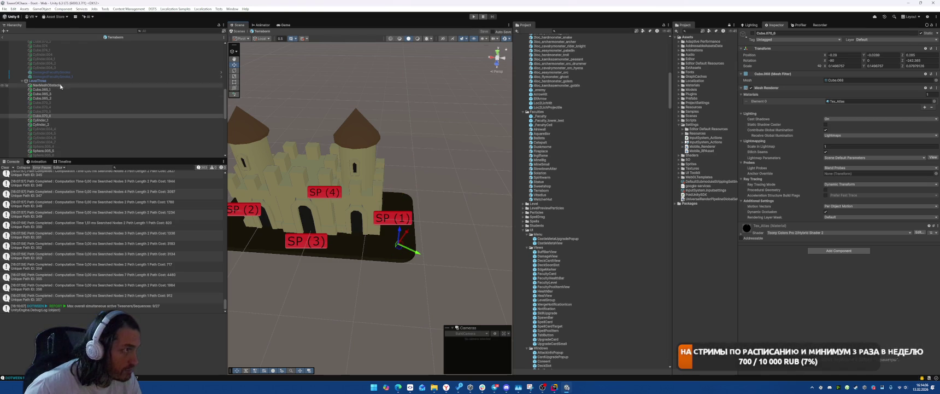
pyautogui.click(41, 80)
pyautogui.hotkey('alt', 'shift', 'a')
pyautogui.scroll(3, 68, 124)
# Step: Reactivate LevelThreeDamaged and inspect the tree, bush and dead tree near SP (1)
pyautogui.click(68, 119)
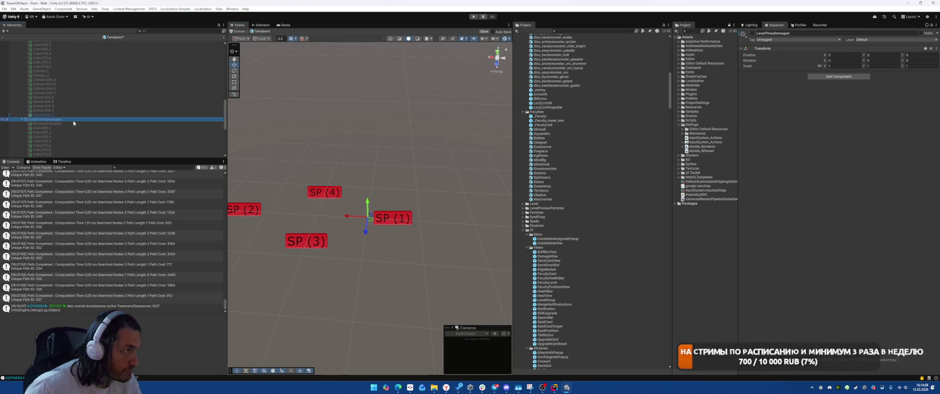
pyautogui.hotkey('alt', 'shift', 'a')
pyautogui.click(399, 244)
pyautogui.hotkey('alt', 'shift', 'a')
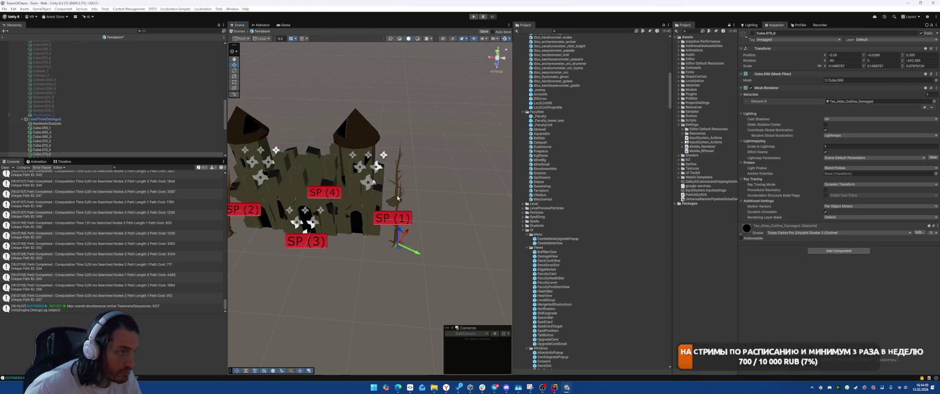
pyautogui.click(400, 202)
pyautogui.click(412, 198)
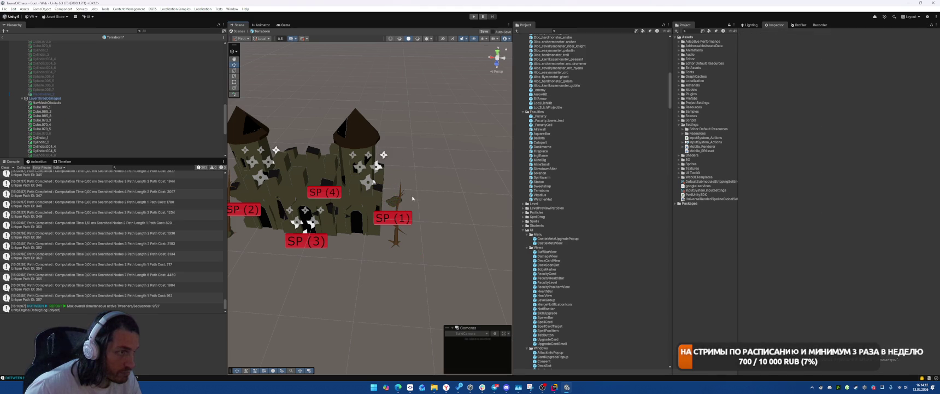
pyautogui.click(394, 202)
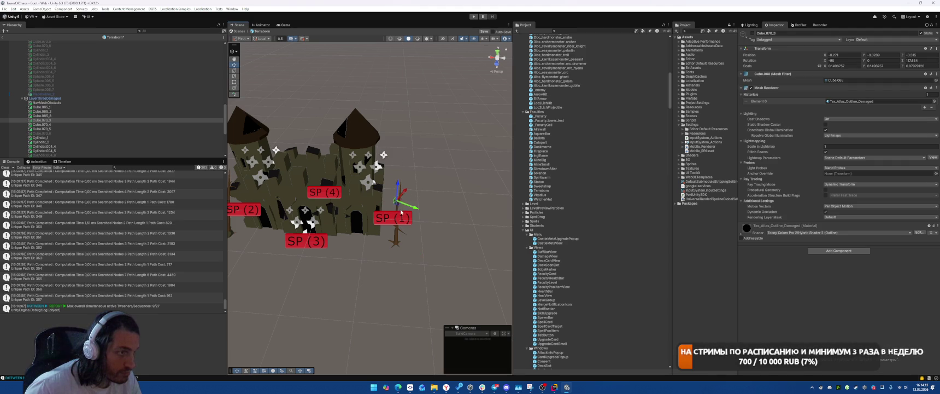
pyautogui.click(392, 243)
# Step: Orbit around the castle and inspect the bushes and trees near SP (2)
pyautogui.moveTo(392, 242)
pyautogui.mouseDown()
pyautogui.moveTo(430, 191)
pyautogui.moveTo(379, 245)
pyautogui.mouseUp()
pyautogui.click(379, 244)
pyautogui.click(379, 244)
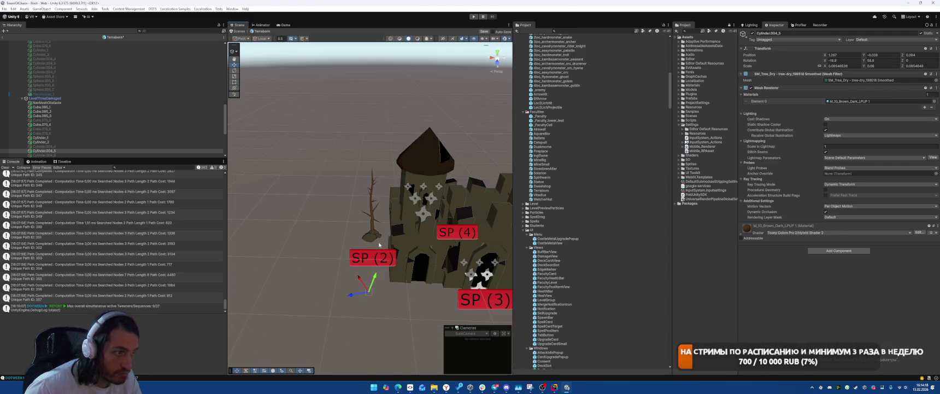
pyautogui.click(380, 245)
pyautogui.click(374, 219)
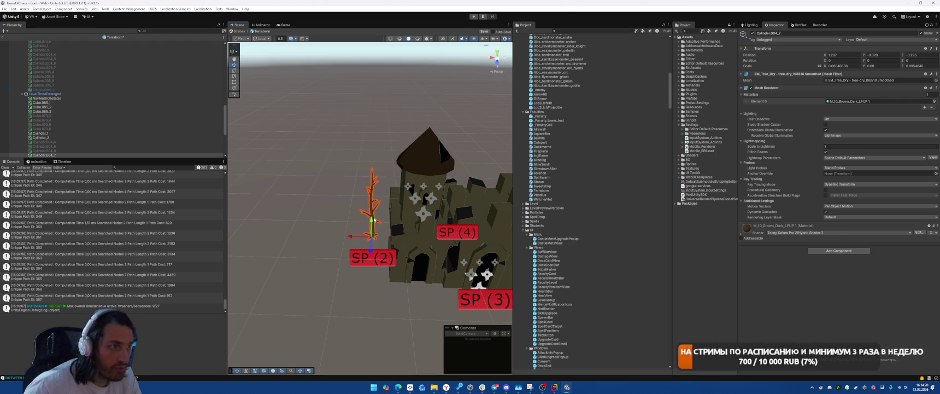
pyautogui.moveTo(374, 219); pyautogui.dragTo(523, 203)
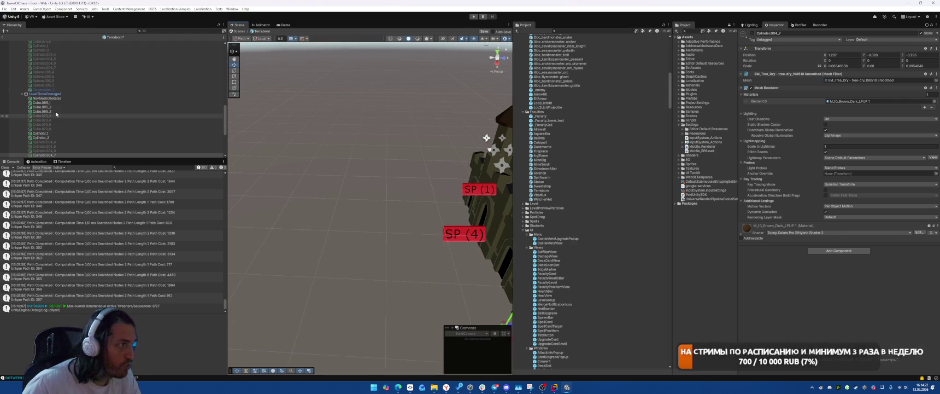
# Step: Deactivate LevelThreeDamaged and save the Terraborn scene
pyautogui.click(109, 95)
pyautogui.hotkey('alt', 'shift', 'a')
pyautogui.hotkey('ctrl', 's')
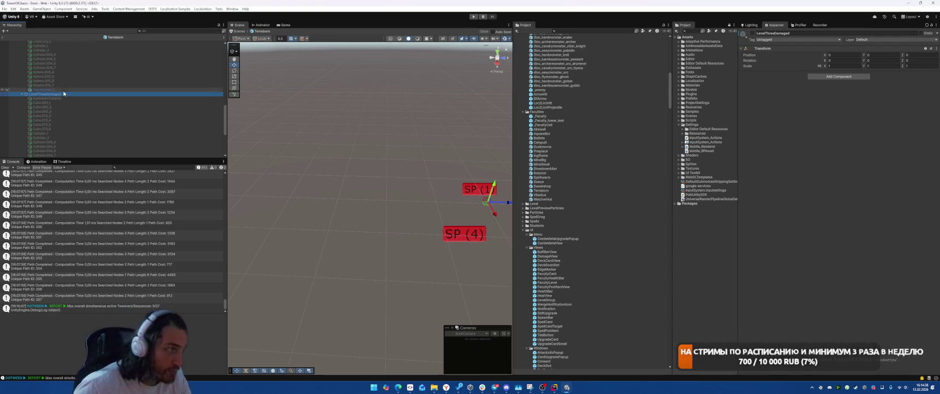
# Step: Select LevelOne in the Hierarchy and enter Play mode with Ctrl+P
pyautogui.scroll(10, 82, 93)
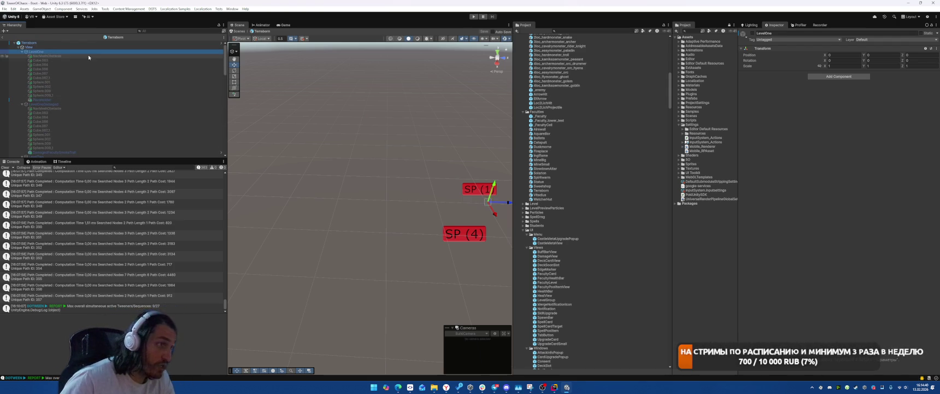
pyautogui.click(88, 52)
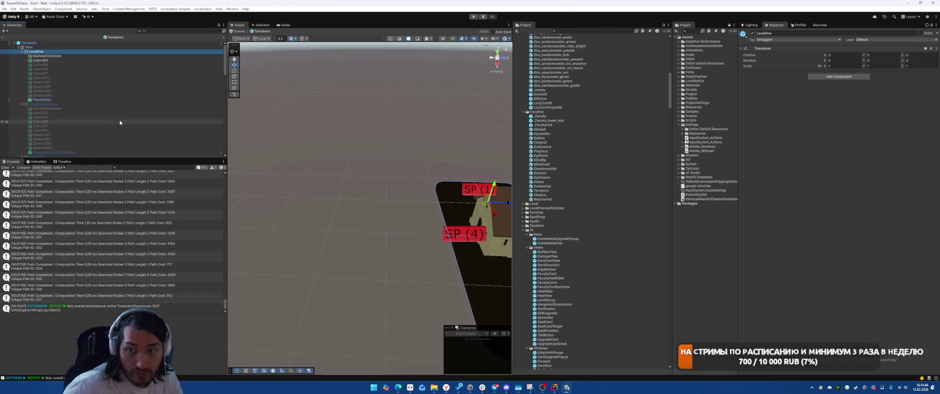
pyautogui.hotkey('ctrl', 'p')
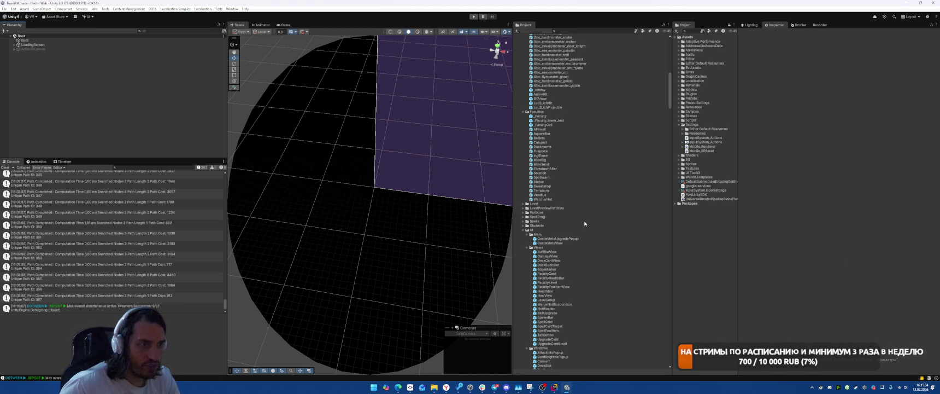
# Step: Open the Aquarellior prefab and hide two beige rocks and the green spheres near SP (1) and SP (2)
pyautogui.doubleClick(546, 133)
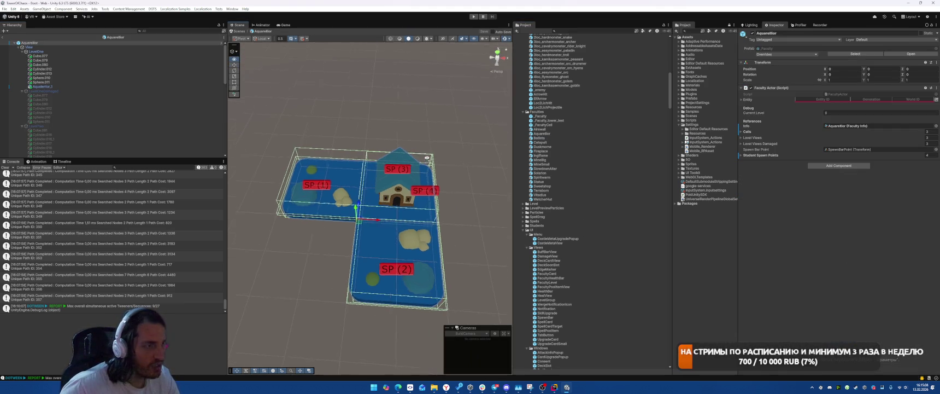
pyautogui.click(414, 240)
pyautogui.hotkey('alt', 'shift', 'a')
pyautogui.click(339, 195)
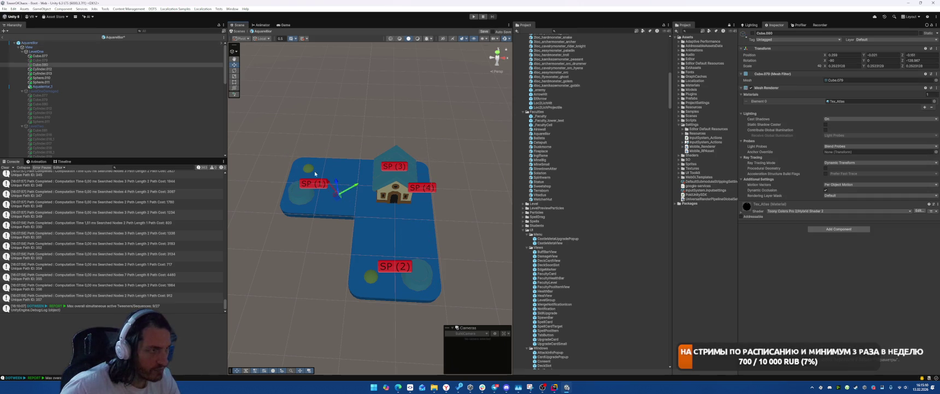
pyautogui.hotkey('alt', 'shift', 'a')
pyautogui.click(309, 167)
pyautogui.hotkey('alt', 'shift', 'a')
pyautogui.click(371, 278)
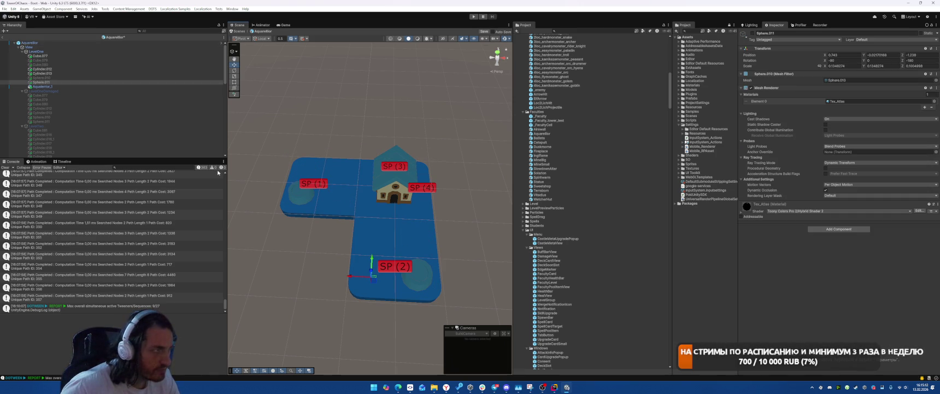
pyautogui.hotkey('alt', 'shift', 'a')
# Step: Swap LevelOne off for LevelOneDamaged and hide the rock between SP (1) and SP (2)
pyautogui.click(72, 94)
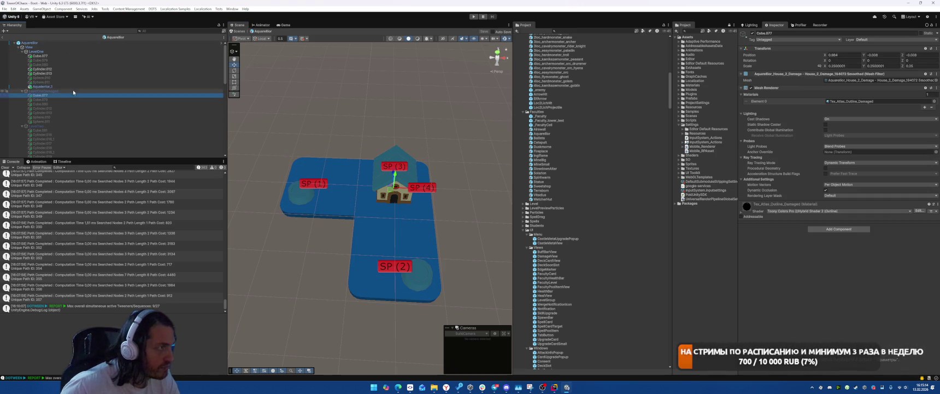
pyautogui.click(72, 91)
pyautogui.hotkey('alt', 'shift', 'a')
pyautogui.click(54, 52)
pyautogui.hotkey('alt', 'shift', 'a')
pyautogui.click(411, 239)
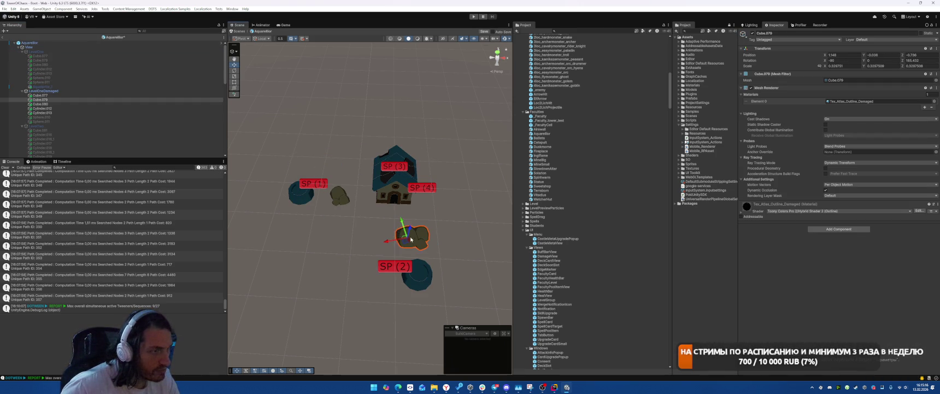
pyautogui.hotkey('alt', 'shift', 'a')
pyautogui.click(339, 196)
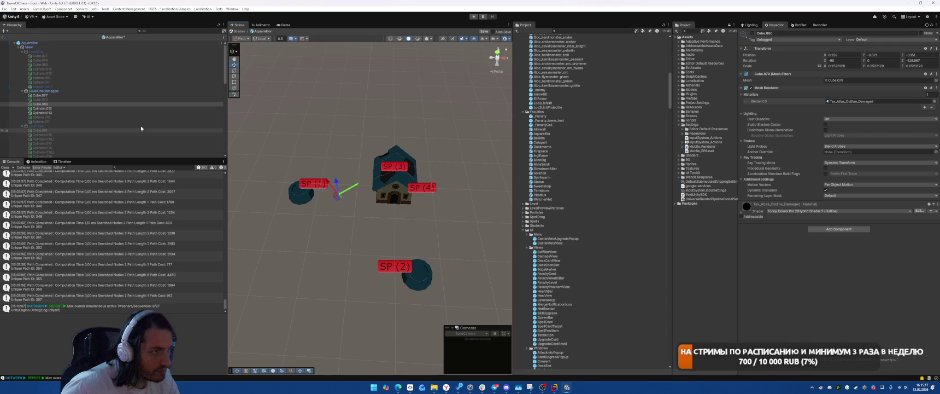
# Step: Switch from LevelOneDamaged to LevelTwo and hide the four trees beside SP (1) and SP (2)
pyautogui.click(44, 91)
pyautogui.hotkey('alt', 'shift', 'a')
pyautogui.click(36, 126)
pyautogui.hotkey('alt', 'shift', 'a')
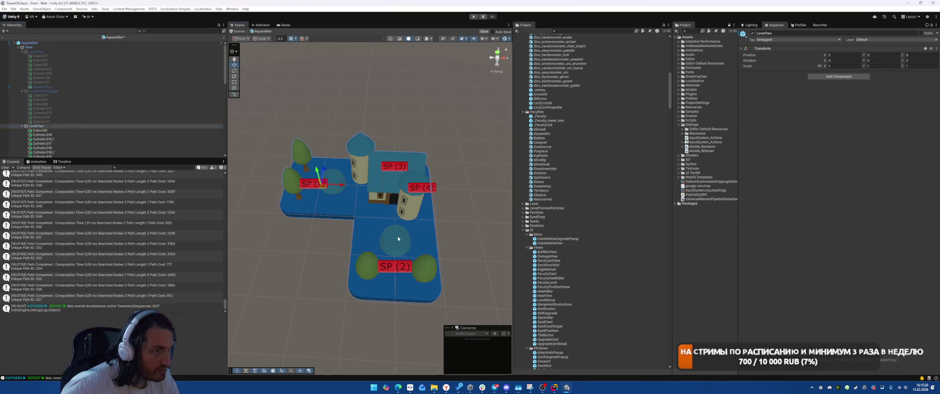
pyautogui.click(425, 268)
pyautogui.keyDown('shift'); pyautogui.click(368, 268); pyautogui.keyUp('shift')
pyautogui.keyDown('shift'); pyautogui.click(293, 182); pyautogui.keyUp('shift')
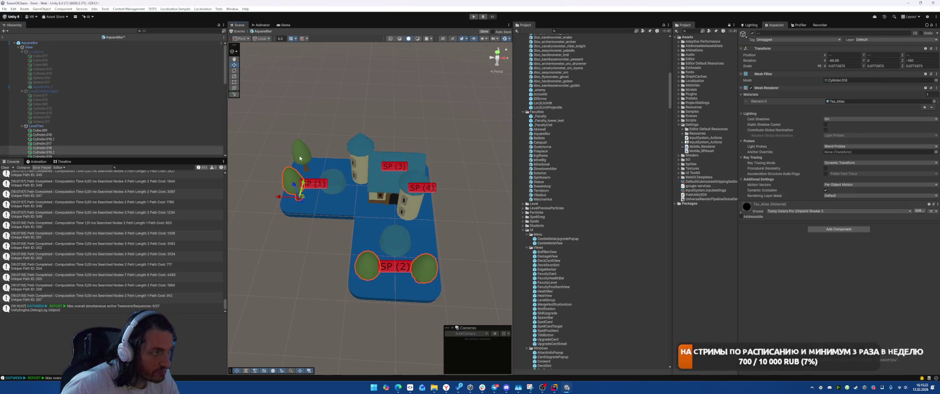
pyautogui.keyDown('shift'); pyautogui.click(301, 152); pyautogui.keyUp('shift')
pyautogui.hotkey('alt', 'shift', 'a')
# Step: Check the green sphere by SP (2), then swap LevelTwo off for LevelTwoDamaged
pyautogui.moveTo(348, 165); pyautogui.dragTo(382, 175)
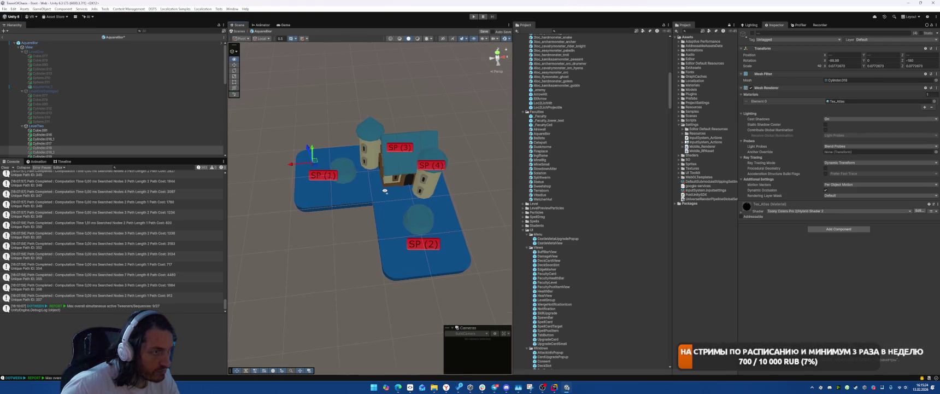
pyautogui.click(416, 218)
pyautogui.click(75, 127)
pyautogui.hotkey('alt', 'shift', 'a')
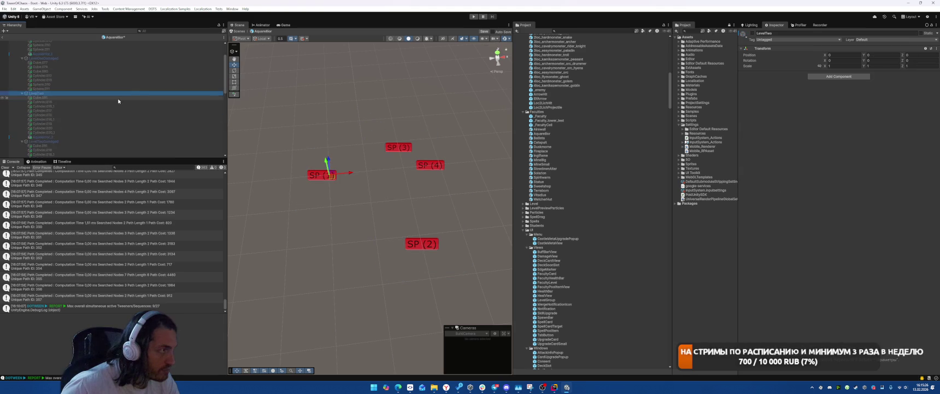
pyautogui.scroll(-5, 76, 112)
pyautogui.click(76, 109)
pyautogui.hotkey('alt', 'shift', 'a')
# Step: Hide the two round discs and four dead trees near the SP markers, then deactivate LevelTwoDamaged
pyautogui.click(417, 216)
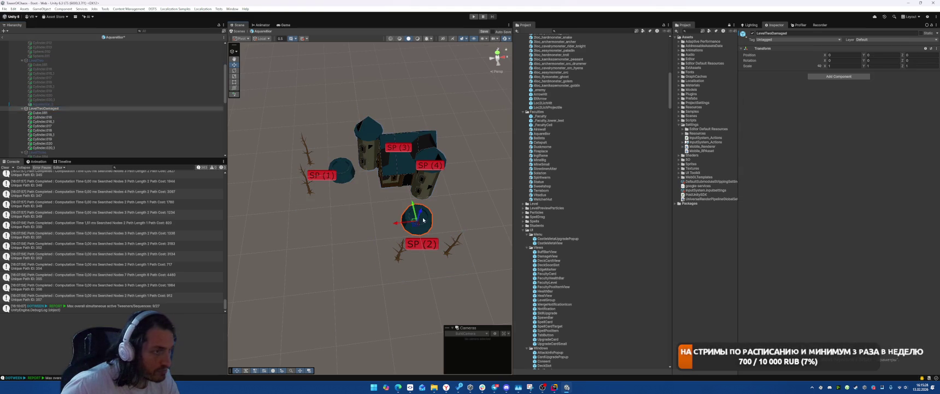
pyautogui.keyDown('shift'); pyautogui.click(340, 168); pyautogui.keyUp('shift')
pyautogui.keyDown('shift'); pyautogui.click(308, 155); pyautogui.keyUp('shift')
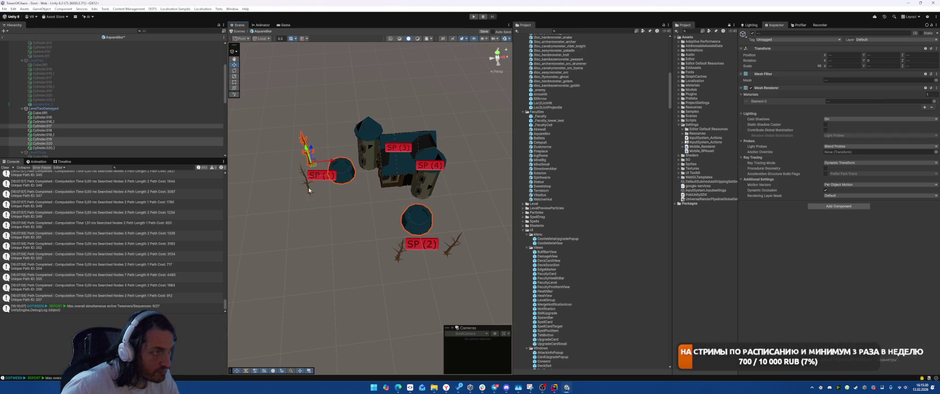
pyautogui.keyDown('shift'); pyautogui.click(309, 192); pyautogui.keyUp('shift')
pyautogui.keyDown('shift'); pyautogui.click(400, 258); pyautogui.keyUp('shift')
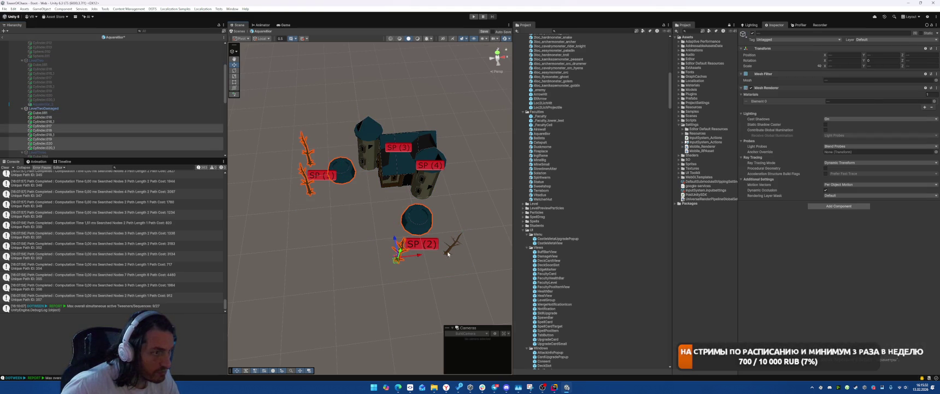
pyautogui.keyDown('shift'); pyautogui.click(448, 254); pyautogui.keyUp('shift')
pyautogui.press('h')
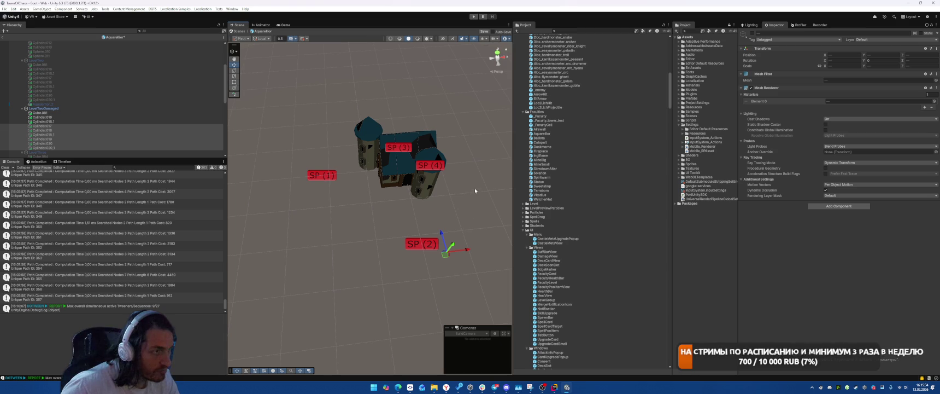
pyautogui.click(61, 109)
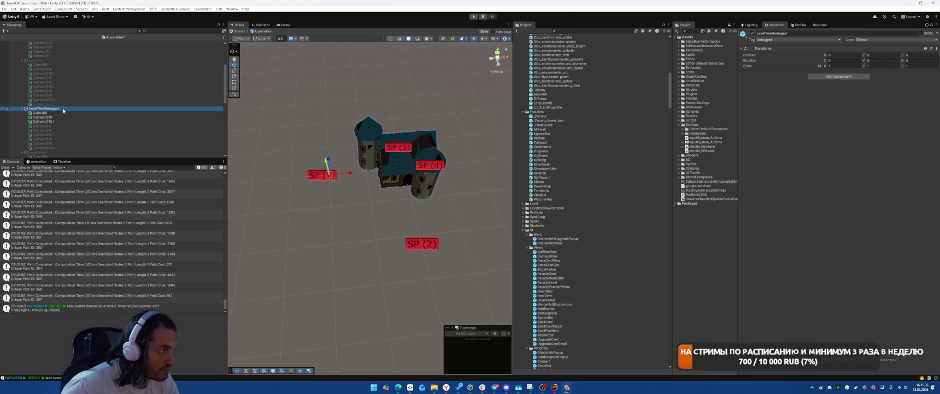
pyautogui.hotkey('alt', 'shift', 'a')
pyautogui.scroll(-3, 62, 112)
# Step: Activate LevelThree and hide the two trees beside SP (2) and the tree near SP (1)
pyautogui.click(41, 120)
pyautogui.hotkey('alt', 'shift', 'a')
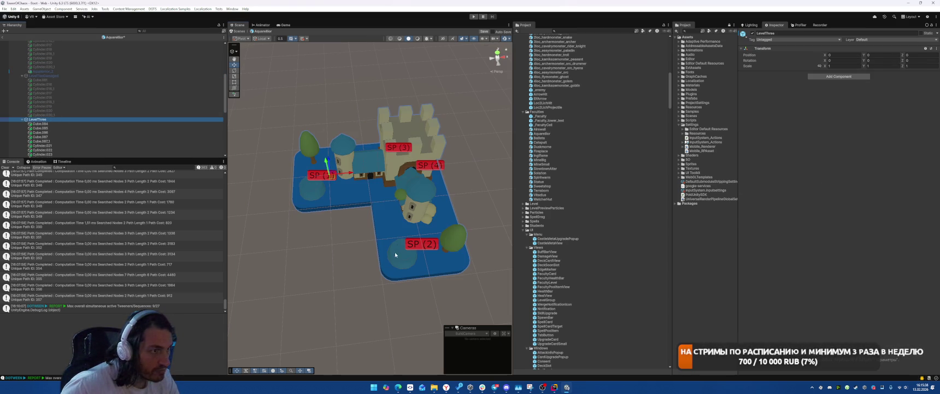
pyautogui.click(459, 237)
pyautogui.keyDown('shift'); pyautogui.click(400, 255); pyautogui.keyUp('shift')
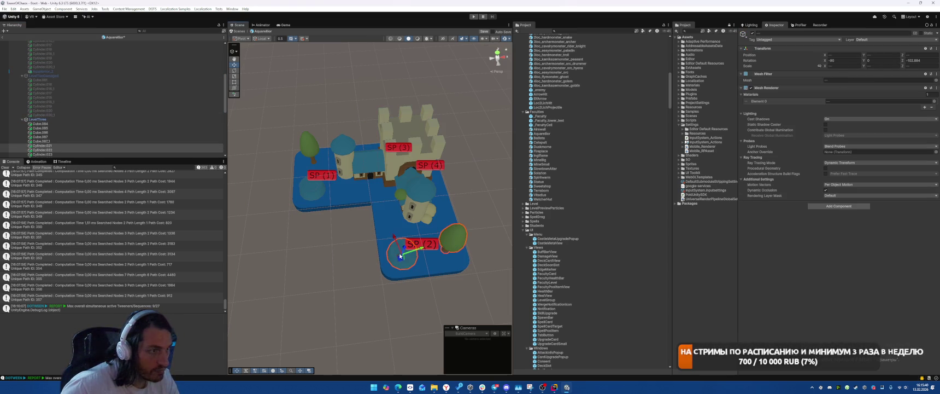
pyautogui.hotkey('alt', 'shift', 'a')
pyautogui.click(308, 190)
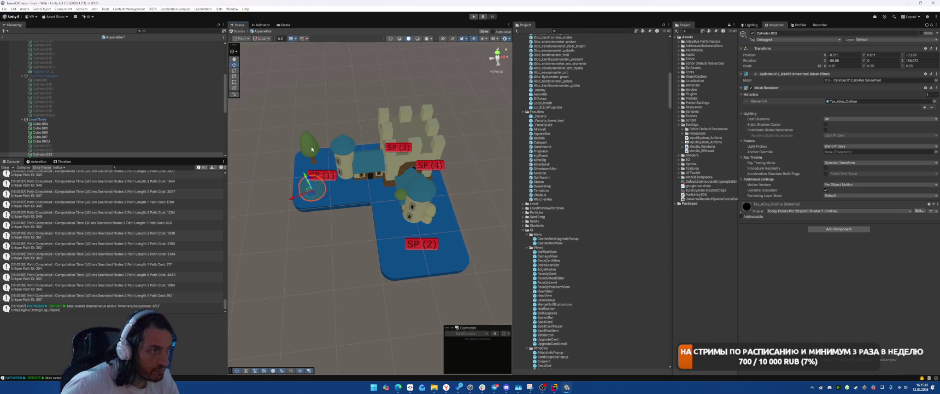
pyautogui.hotkey('alt', 'shift', 'a')
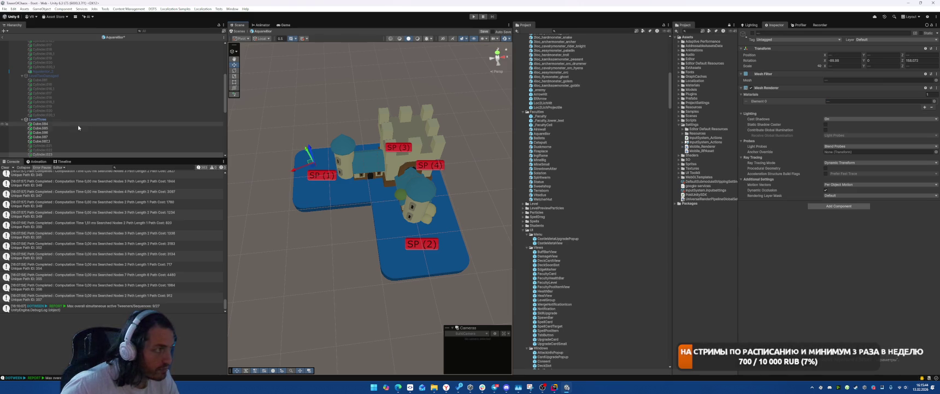
# Step: Swap LevelThree for LevelThreeDamaged and hide its cylinders near SP (1), SP (2) and the tree near SP (2)
pyautogui.click(75, 120)
pyautogui.hotkey('alt', 'shift', 'a')
pyautogui.click(76, 115)
pyautogui.hotkey('alt', 'shift', 'a')
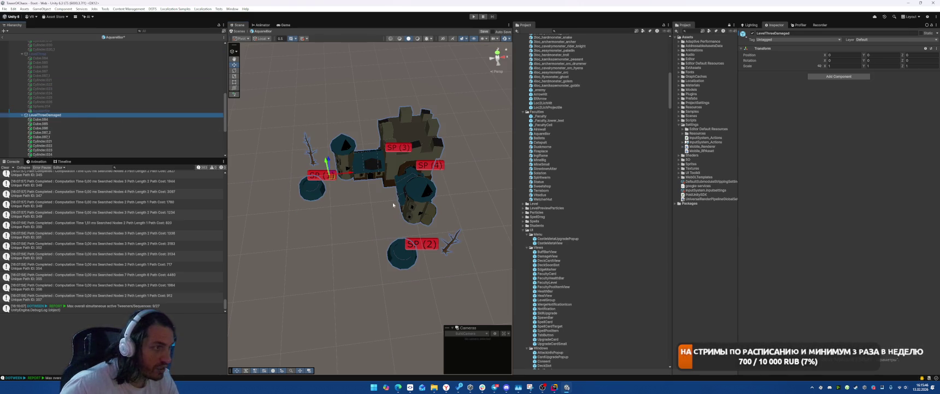
pyautogui.click(309, 190)
pyautogui.hotkey('alt', 'shift', 'a')
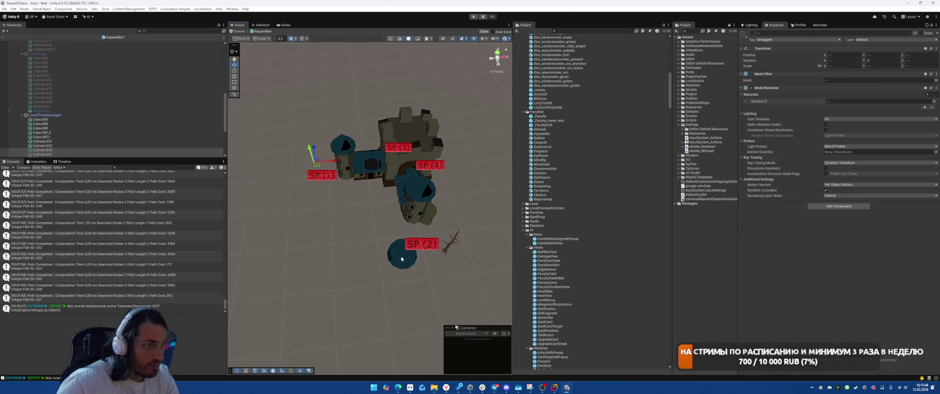
pyautogui.click(402, 253)
pyautogui.keyDown('ctrl'); pyautogui.click(448, 246); pyautogui.keyUp('ctrl')
pyautogui.hotkey('alt', 'shift', 'a')
# Step: Deactivate LevelThreeDamaged, reactivate LevelOne and save the prefab changes
pyautogui.moveTo(447, 246); pyautogui.dragTo(432, 190)
pyautogui.click(98, 115)
pyautogui.hotkey('alt', 'shift', 'a')
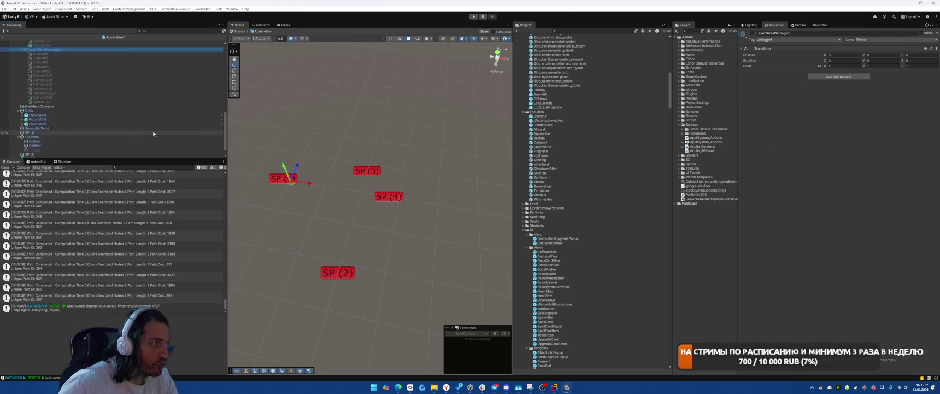
pyautogui.scroll(-4, 156, 135)
pyautogui.scroll(8, 156, 133)
pyautogui.click(67, 52)
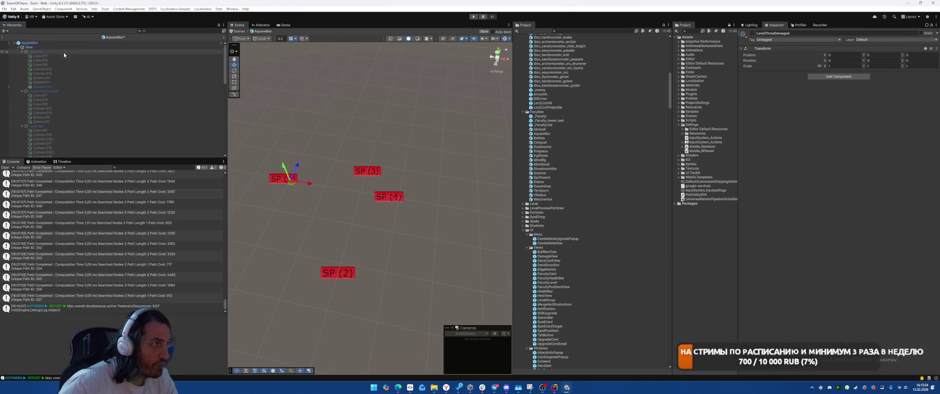
pyautogui.hotkey('alt', 'shift', 'a')
pyautogui.hotkey('ctrl', 's')
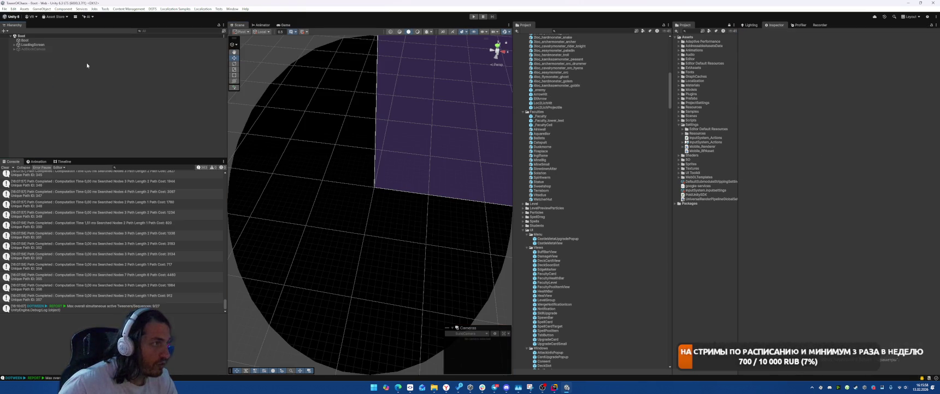
# Step: Open the Ballista prefab and orbit it, then open Catapult and Duskmorne in turn
pyautogui.doubleClick(541, 138)
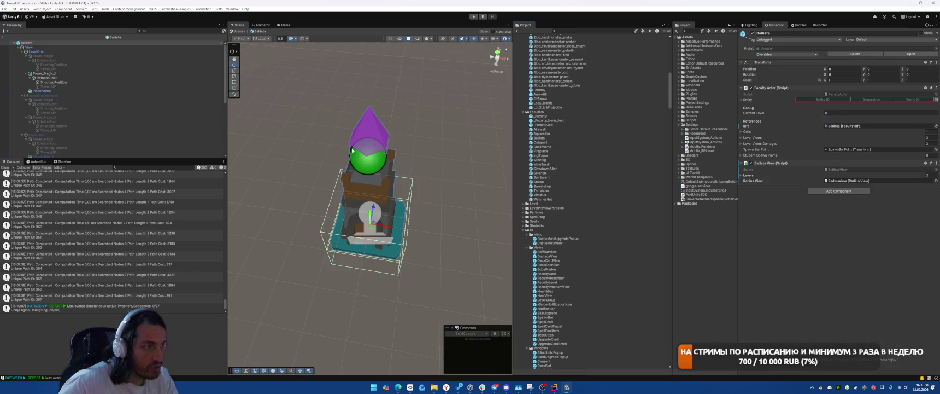
pyautogui.moveTo(421, 153)
pyautogui.mouseDown()
pyautogui.moveTo(290, 159)
pyautogui.moveTo(643, 132)
pyautogui.mouseUp()
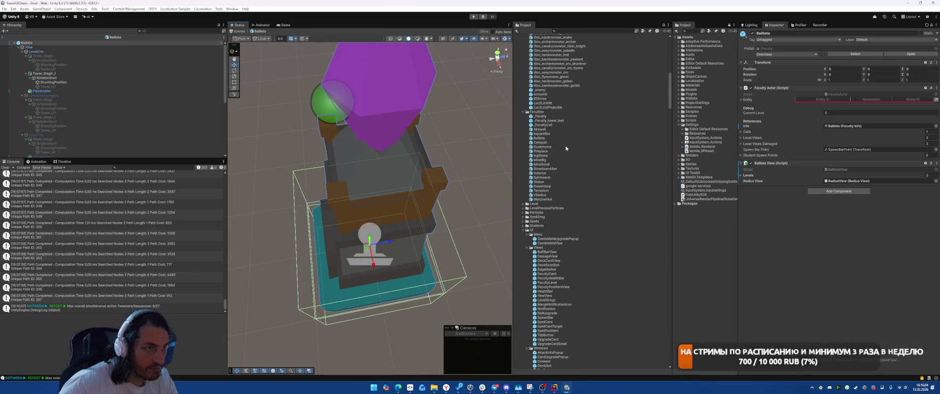
pyautogui.doubleClick(541, 142)
pyautogui.doubleClick(544, 146)
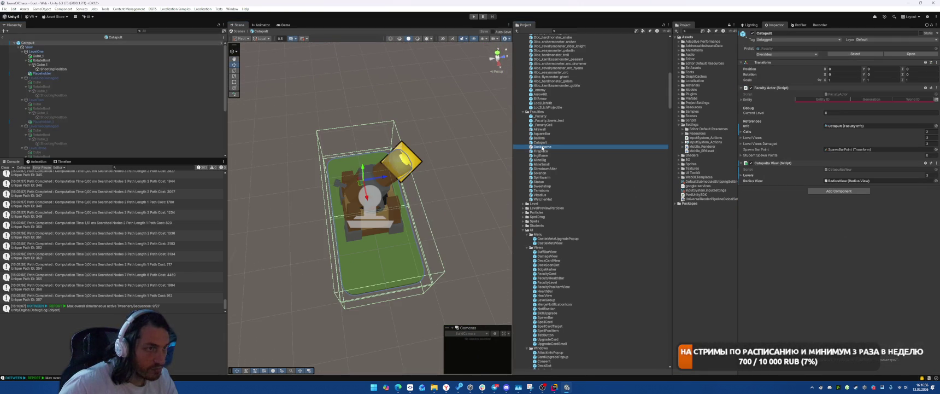
# Step: Hide the three bushes and the tree crowding the SP markers in LevelOne
pyautogui.click(391, 260)
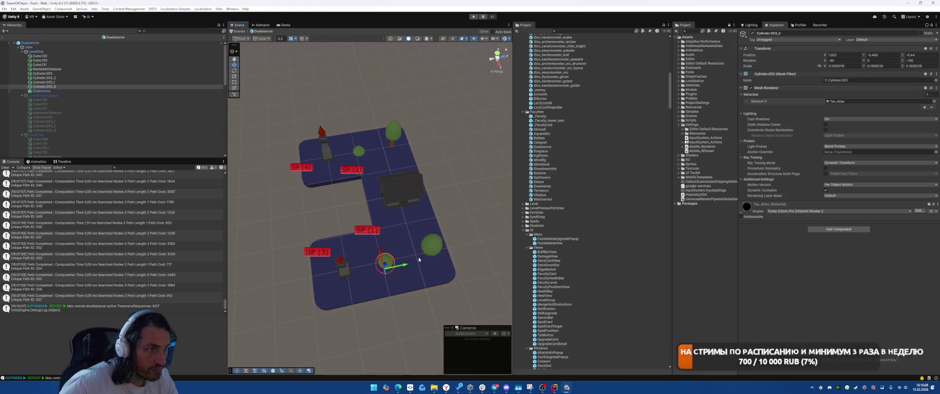
pyautogui.keyDown('ctrl'); pyautogui.click(436, 249); pyautogui.keyUp('ctrl')
pyautogui.keyDown('ctrl'); pyautogui.click(394, 131); pyautogui.keyUp('ctrl')
pyautogui.keyDown('ctrl'); pyautogui.click(358, 151); pyautogui.keyUp('ctrl')
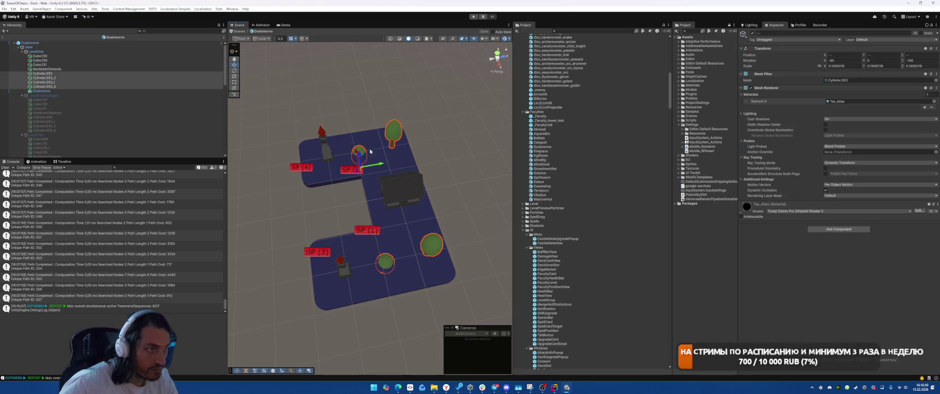
pyautogui.press('h')
# Step: Swap LevelOne for LevelOneDamaged, check the dead tree near SP (2), then deactivate LevelOneDamaged
pyautogui.click(66, 50)
pyautogui.press('h')
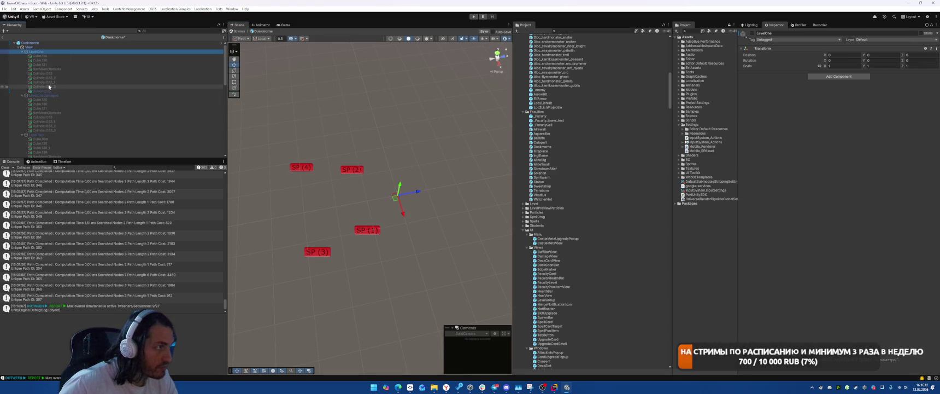
pyautogui.click(47, 94)
pyautogui.press('h')
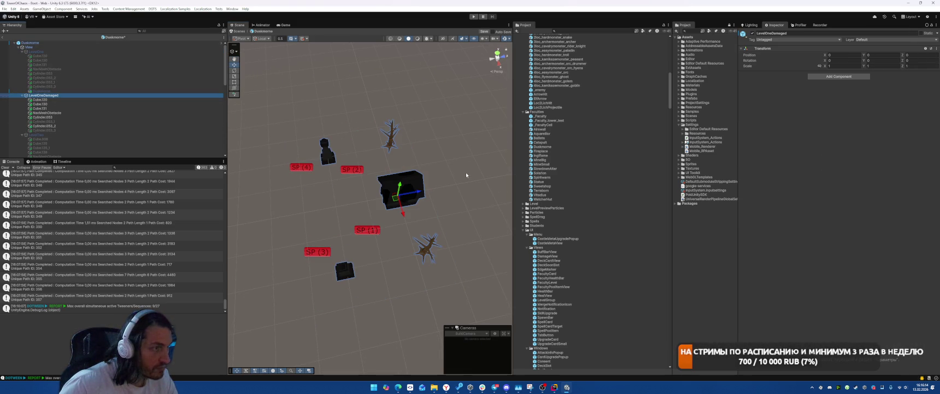
pyautogui.click(438, 241)
pyautogui.click(391, 141)
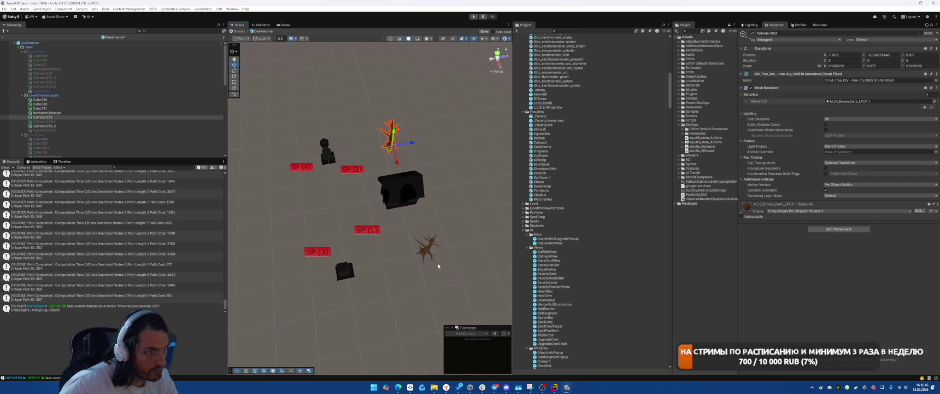
pyautogui.click(427, 253)
pyautogui.click(48, 94)
pyautogui.hotkey('alt', 'shift', 'a')
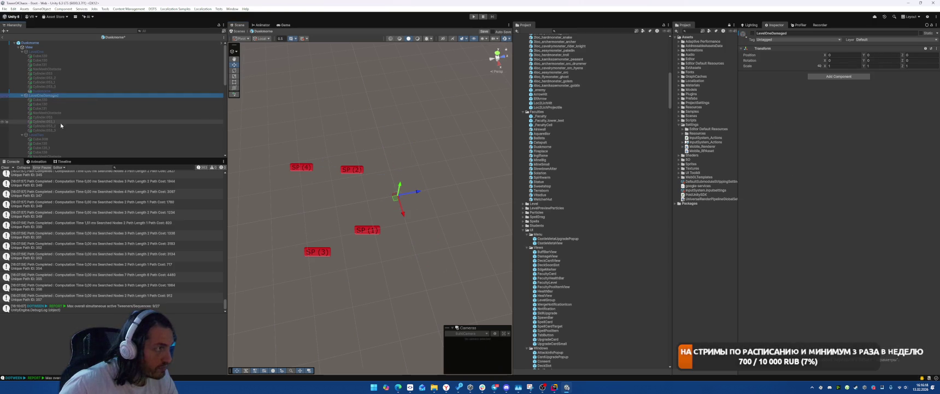
# Step: Activate LevelTwo, hide the rocks near SP (1) and SP (2), then deactivate LevelTwo
pyautogui.click(57, 134)
pyautogui.hotkey('alt', 'shift', 'a')
pyautogui.click(382, 260)
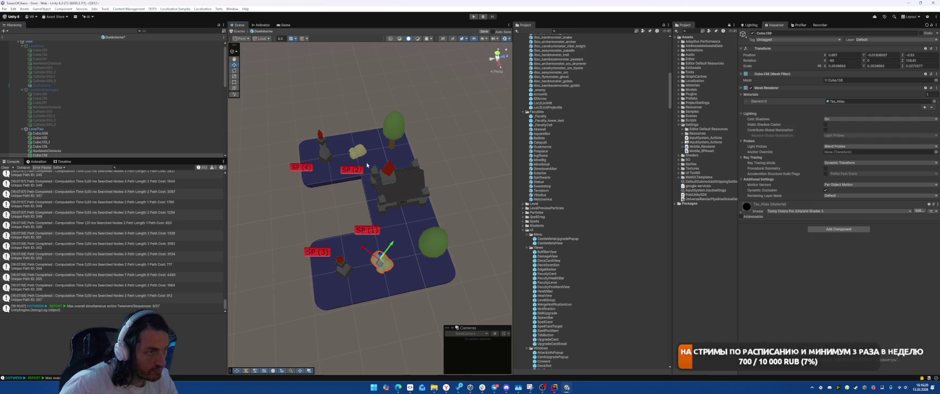
pyautogui.click(359, 154)
pyautogui.hotkey('alt', 'shift', 'a')
pyautogui.click(431, 241)
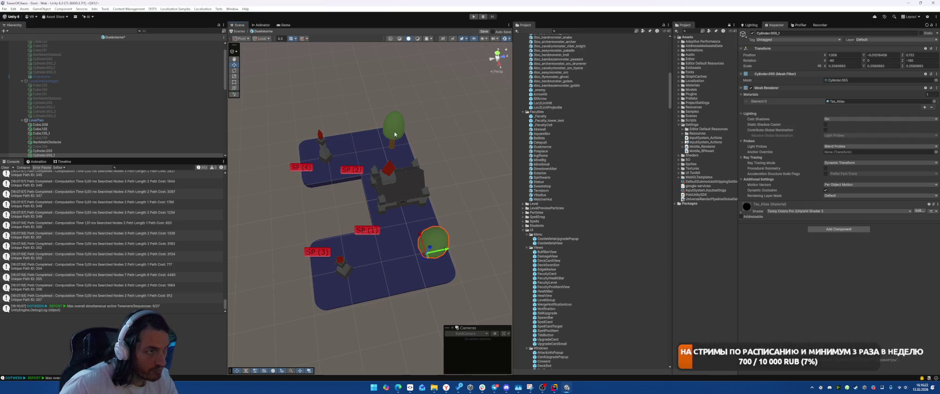
pyautogui.click(81, 120)
pyautogui.hotkey('alt', 'shift', 'a')
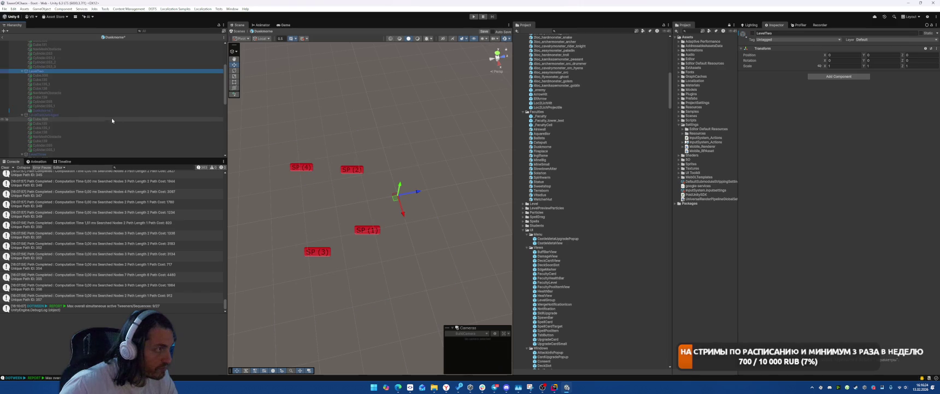
# Step: Activate LevelTwoDamaged and hide its two rocks and two dead trees near the SP markers
pyautogui.click(87, 114)
pyautogui.hotkey('alt', 'shift', 'a')
pyautogui.click(206, 141)
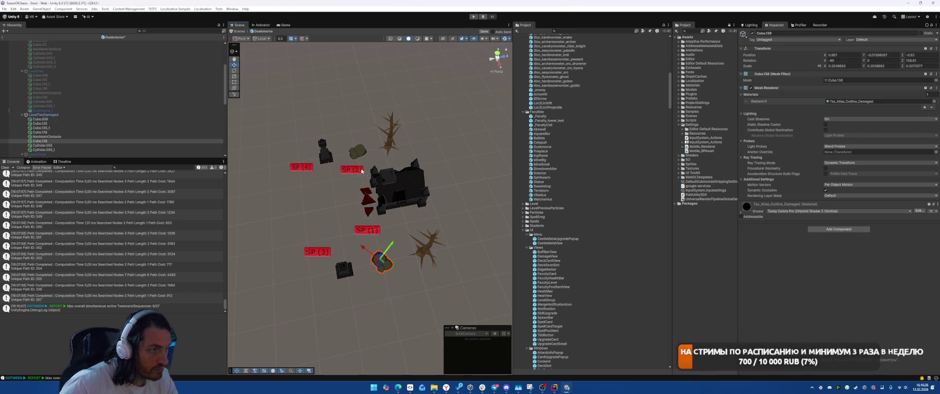
pyautogui.keyDown('shift'); pyautogui.click(359, 151); pyautogui.keyUp('shift')
pyautogui.keyDown('shift'); pyautogui.click(392, 145); pyautogui.keyUp('shift')
pyautogui.keyDown('shift'); pyautogui.click(427, 246); pyautogui.keyUp('shift')
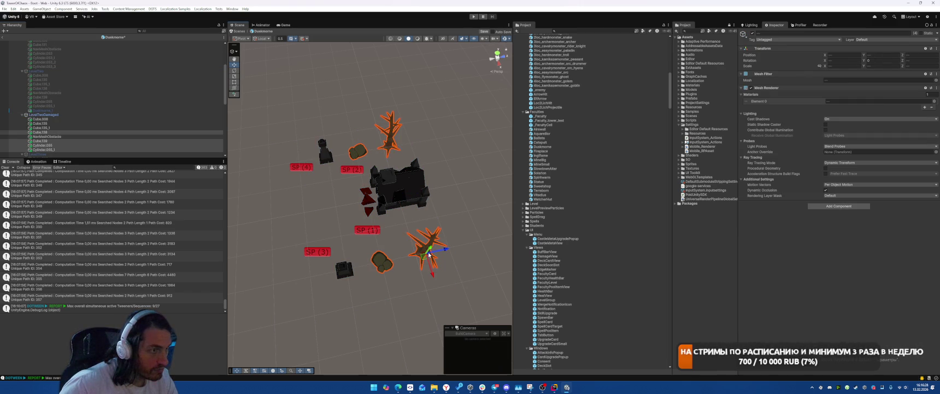
pyautogui.hotkey('alt', 'shift', 'a')
# Step: Deactivate LevelTwoDamaged and activate LevelThree in the Duskmorne prefab
pyautogui.click(77, 115)
pyautogui.hotkey('alt', 'shift', 'a')
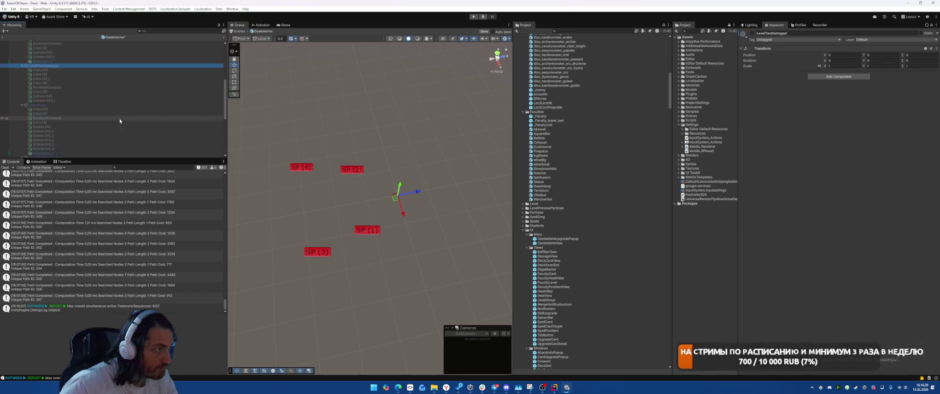
pyautogui.scroll(-3, 119, 118)
pyautogui.click(159, 88)
pyautogui.hotkey('alt', 'shift', 'a')
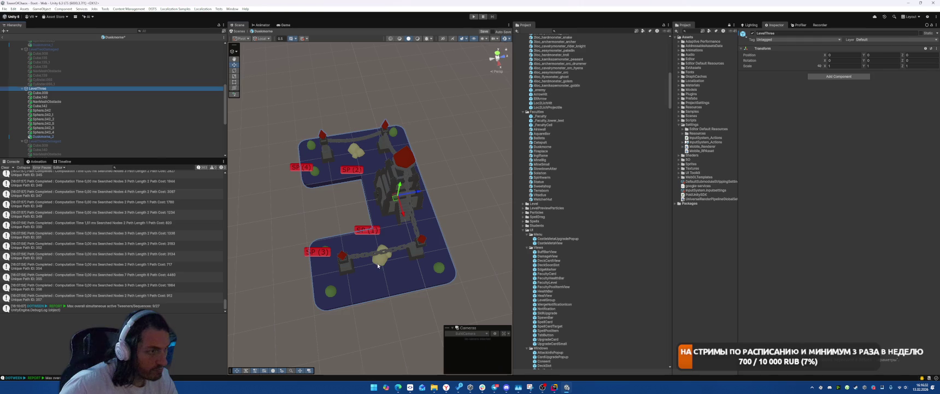
# Step: Deactivate the two rocks and five green spheres around LevelThree's SP markers
pyautogui.click(378, 264)
pyautogui.keyDown('shift'); pyautogui.click(355, 154); pyautogui.keyUp('shift')
pyautogui.keyDown('shift'); pyautogui.click(313, 170); pyautogui.keyUp('shift')
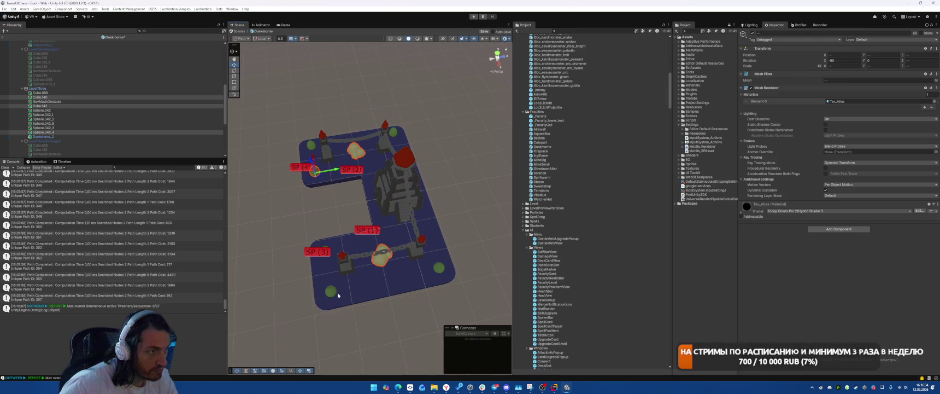
pyautogui.keyDown('shift'); pyautogui.click(331, 296); pyautogui.keyUp('shift')
pyautogui.keyDown('shift'); pyautogui.click(439, 267); pyautogui.keyUp('shift')
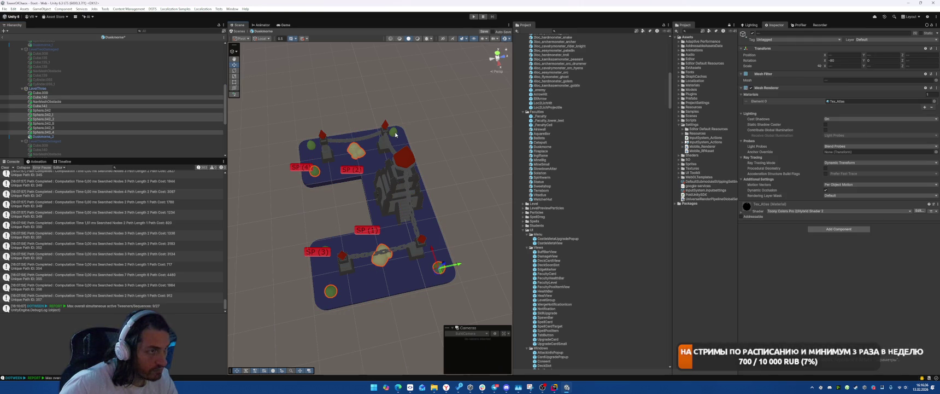
pyautogui.keyDown('shift'); pyautogui.click(393, 131); pyautogui.keyUp('shift')
pyautogui.keyDown('shift'); pyautogui.click(312, 145); pyautogui.keyUp('shift')
pyautogui.hotkey('alt', 'shift', 'a')
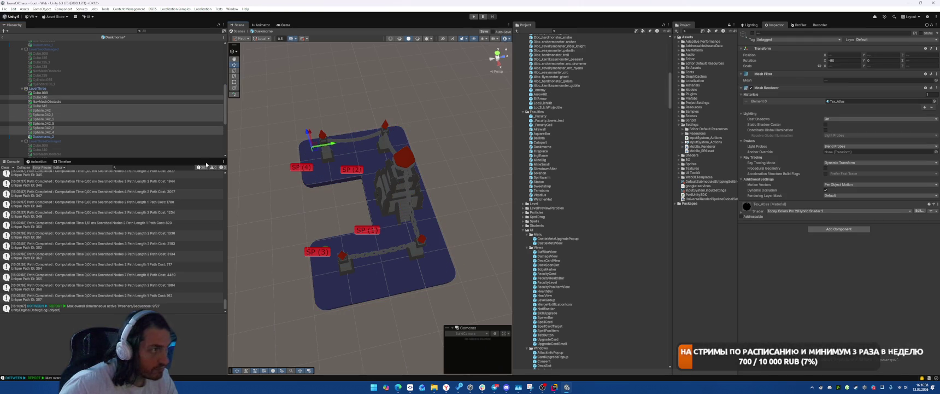
# Step: Swap to LevelThreeDamaged, check the rock near SP (2), then deactivate that level
pyautogui.click(137, 88)
pyautogui.hotkey('alt', 'shift', 'a')
pyautogui.click(172, 141)
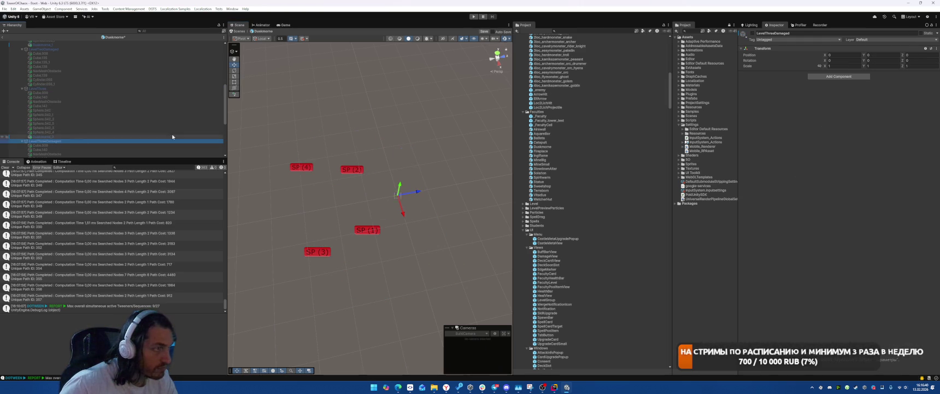
pyautogui.hotkey('alt', 'shift', 'a')
pyautogui.click(358, 147)
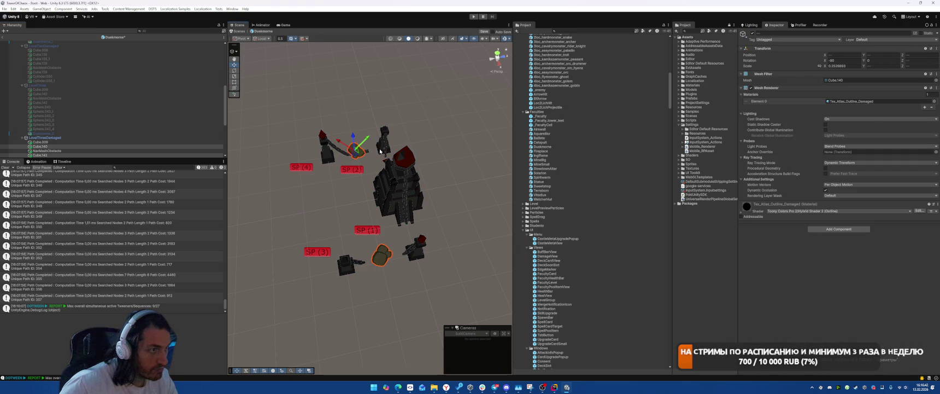
pyautogui.click(109, 138)
pyautogui.hotkey('alt', 'shift', 'a')
# Step: Reactivate LevelOne and exit Duskmorne's Prefab Mode
pyautogui.scroll(-3, 107, 122)
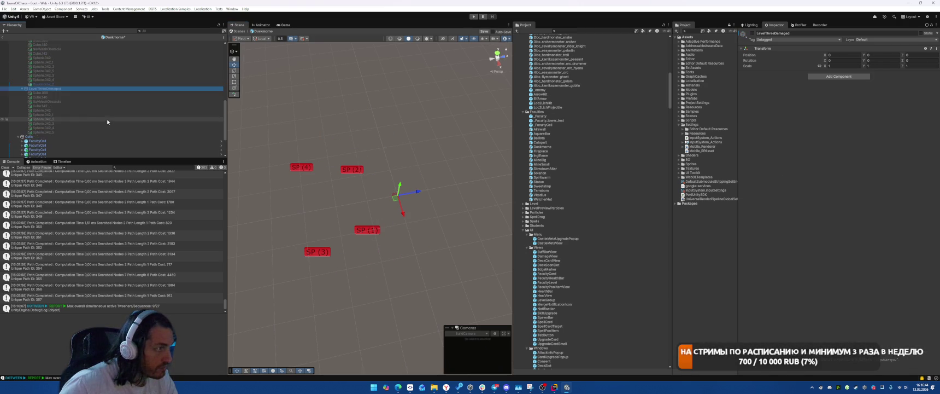
pyautogui.scroll(10, 108, 122)
pyautogui.click(63, 51)
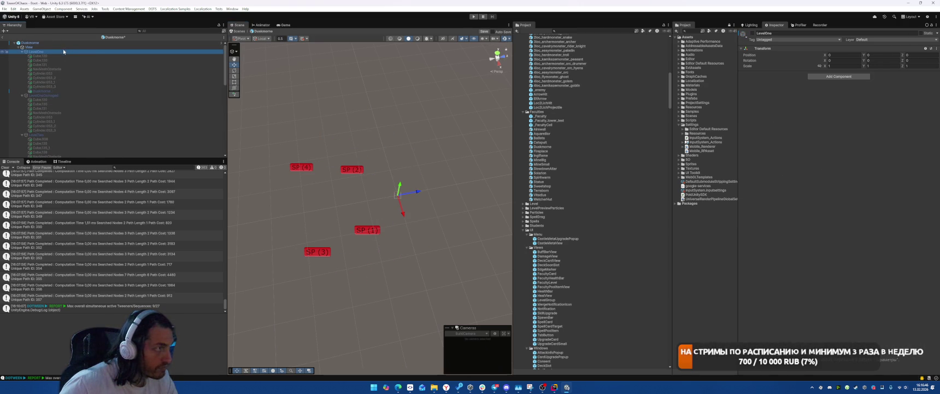
pyautogui.hotkey('alt', 'shift', 'a')
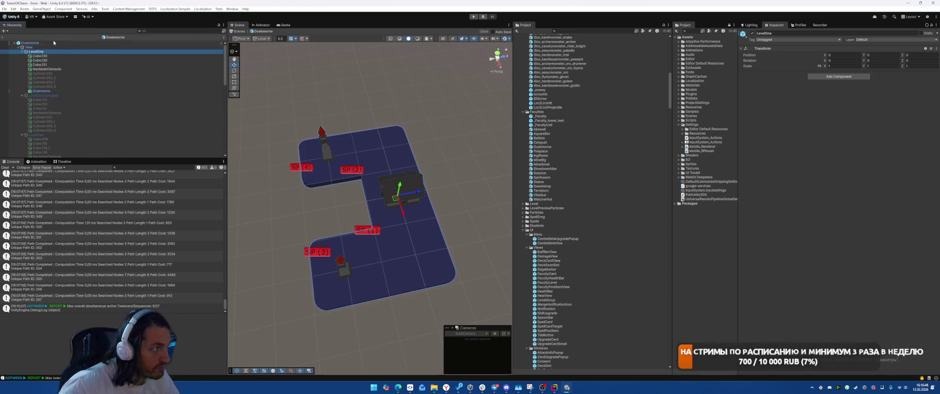
pyautogui.click(3, 36)
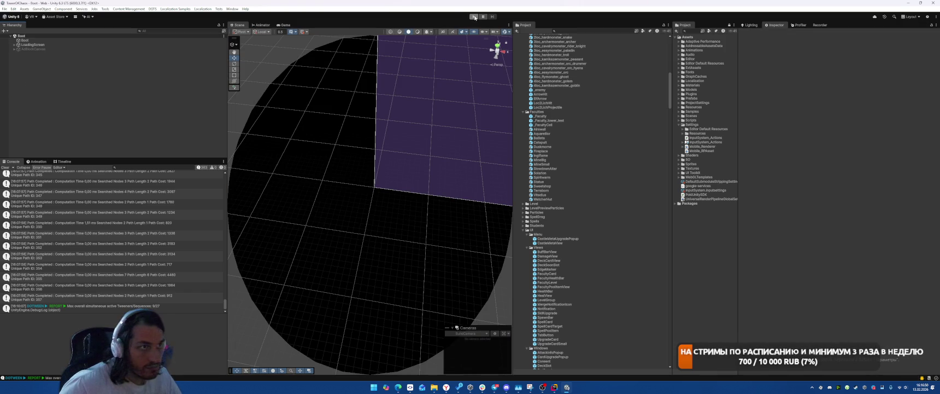
# Step: Open the Ingiflame prefab and deactivate LevelOne's trees beside SP (1) and SP (2)
pyautogui.doubleClick(552, 152)
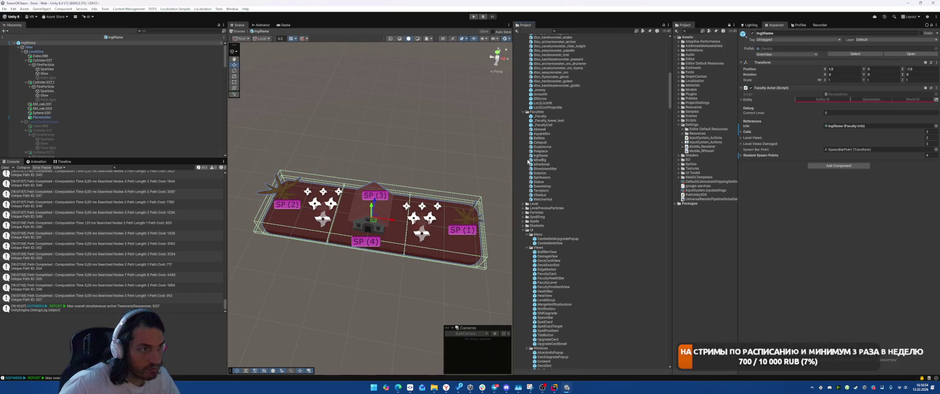
pyautogui.click(418, 141)
pyautogui.click(468, 222)
pyautogui.hotkey('alt', 'shift', 'a')
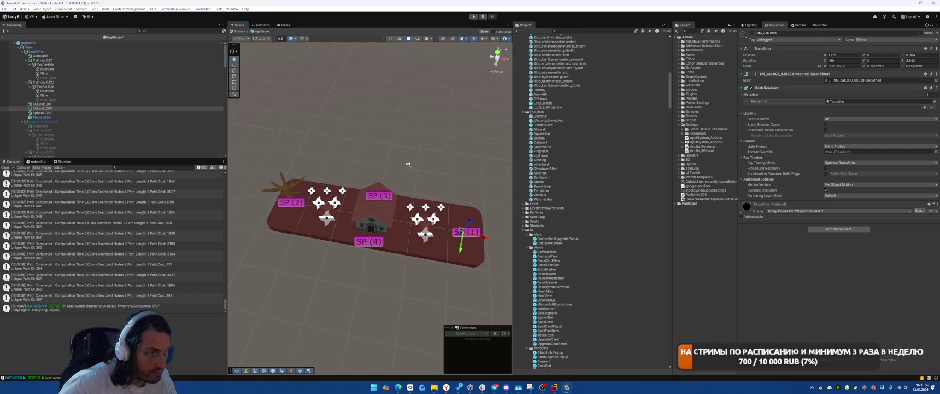
pyautogui.click(295, 183)
pyautogui.hotkey('alt', 'shift', 'a')
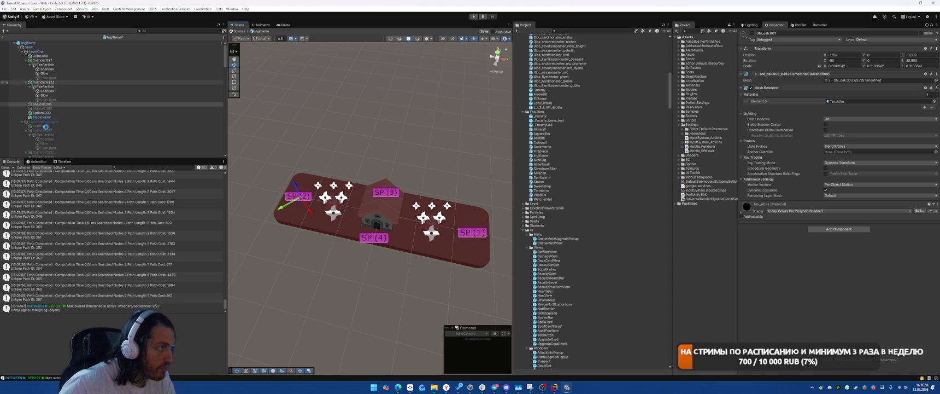
# Step: Switch to LevelOneDamaged and hide its trees beside SP (1) and SP (2)
pyautogui.click(60, 122)
pyautogui.hotkey('alt', 'shift', 'a')
pyautogui.click(36, 52)
pyautogui.hotkey('alt', 'shift', 'a')
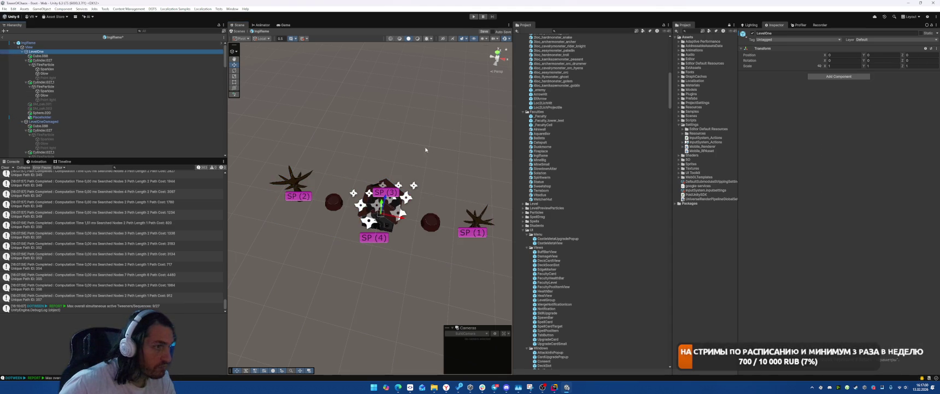
pyautogui.click(479, 217)
pyautogui.keyDown('shift'); pyautogui.click(294, 183); pyautogui.keyUp('shift')
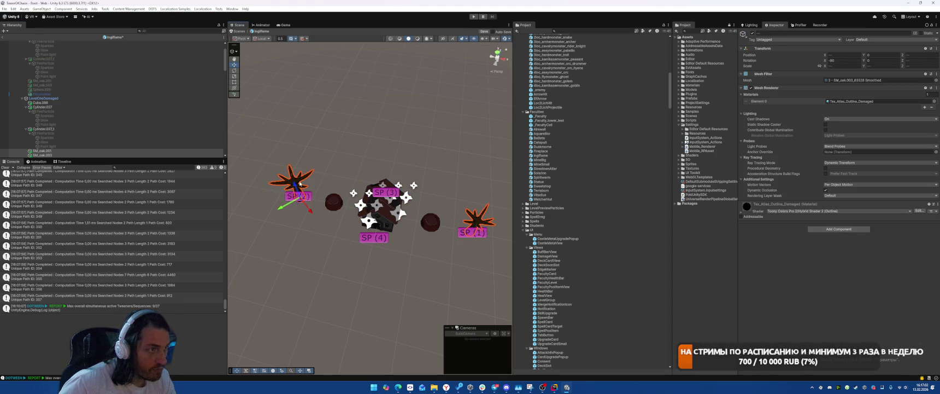
pyautogui.press('h')
# Step: Deactivate LevelOneDamaged so the next level can be shown
pyautogui.click(119, 101)
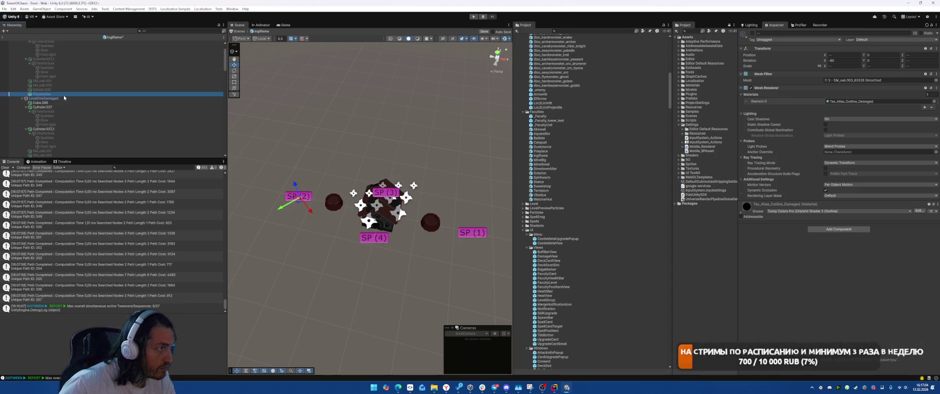
pyautogui.press('h')
pyautogui.hotkey('alt', 'shift', 'a')
pyautogui.scroll(-5, 118, 101)
# Step: Activate LevelTwo and inspect the rock by SP (1) and the fire glow by SP (2)
pyautogui.click(104, 123)
pyautogui.hotkey('alt', 'shift', 'a')
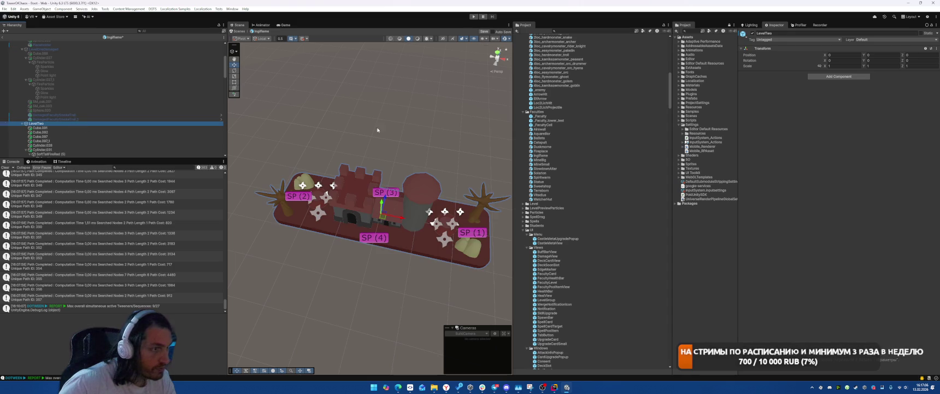
pyautogui.click(467, 249)
pyautogui.click(307, 183)
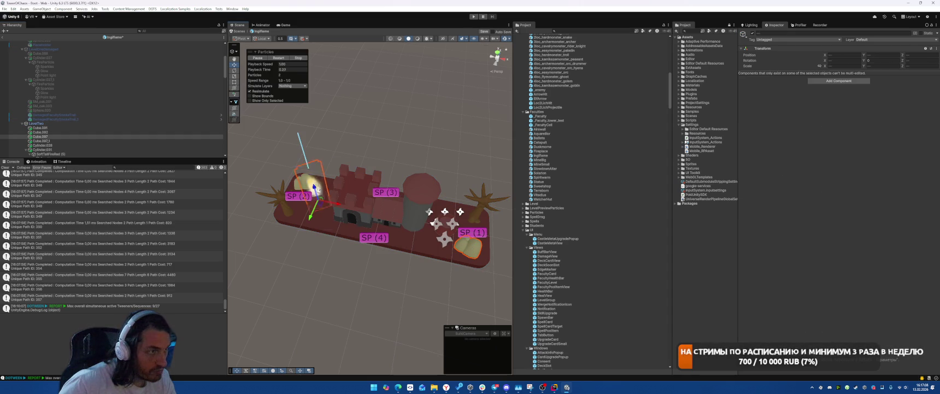
pyautogui.click(474, 253)
pyautogui.keyDown('ctrl'); pyautogui.click(305, 180); pyautogui.keyUp('ctrl')
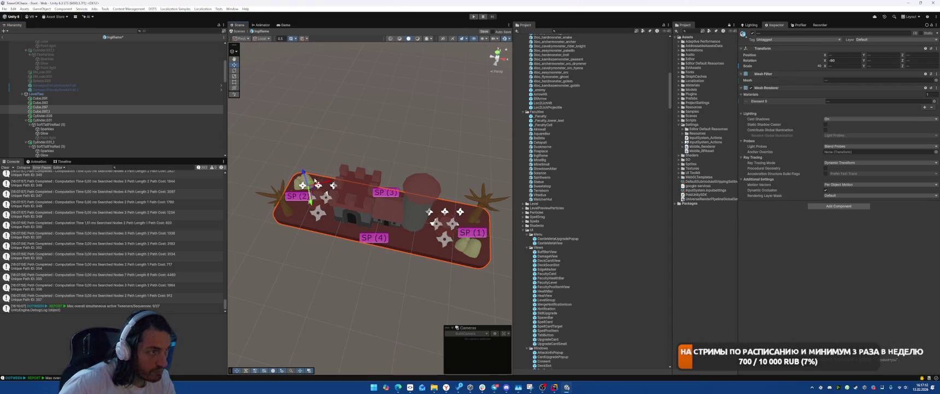
pyautogui.click(417, 276)
# Step: Select rock Cube.097_1 and the trees beside SP (1) and SP (2), then deactivate LevelTwo
pyautogui.moveTo(438, 187)
pyautogui.mouseDown()
pyautogui.moveTo(378, 150)
pyautogui.moveTo(307, 137)
pyautogui.moveTo(349, 180)
pyautogui.mouseUp()
pyautogui.click(368, 179)
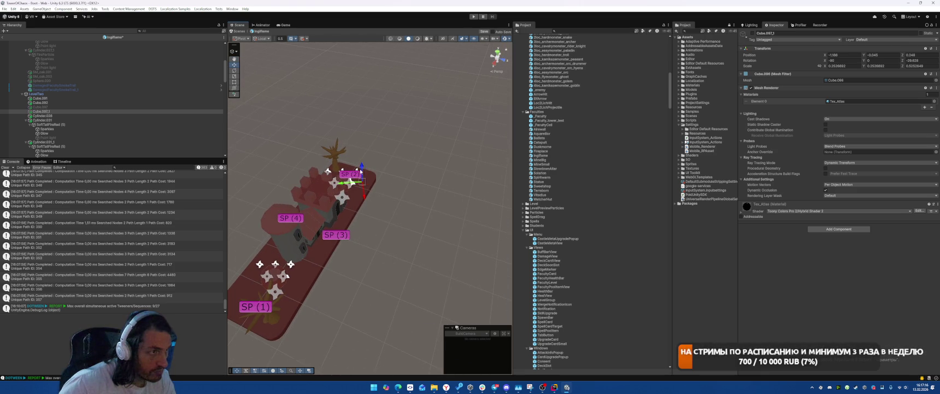
pyautogui.click(336, 155)
pyautogui.keyDown('shift'); pyautogui.click(273, 323); pyautogui.keyUp('shift')
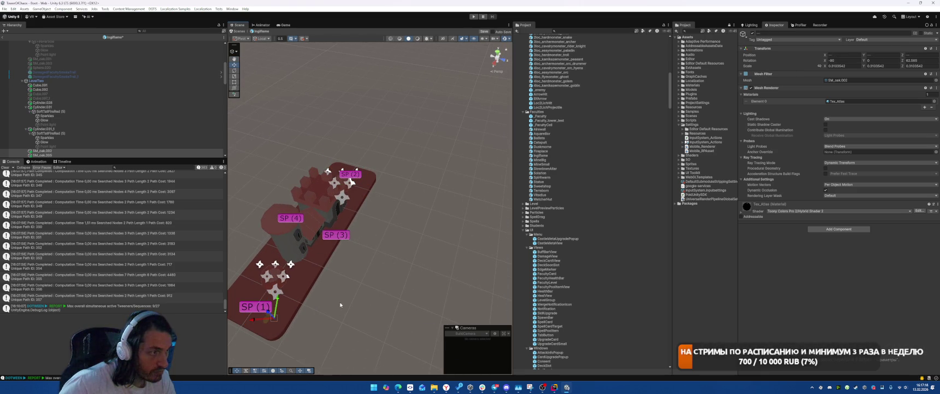
pyautogui.click(54, 81)
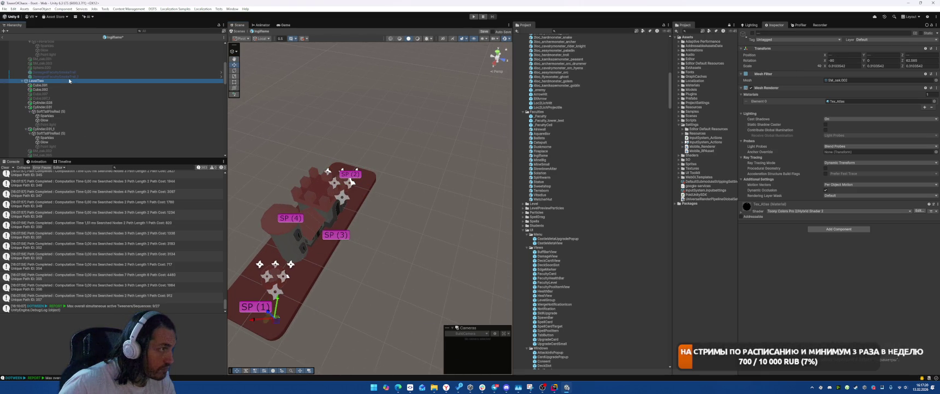
pyautogui.hotkey('alt', 'shift', 'a')
# Step: Activate LevelTwoDamaged and delete the rock, object and tree beside SP (1) and SP (2)
pyautogui.scroll(-2, 76, 91)
pyautogui.click(52, 139)
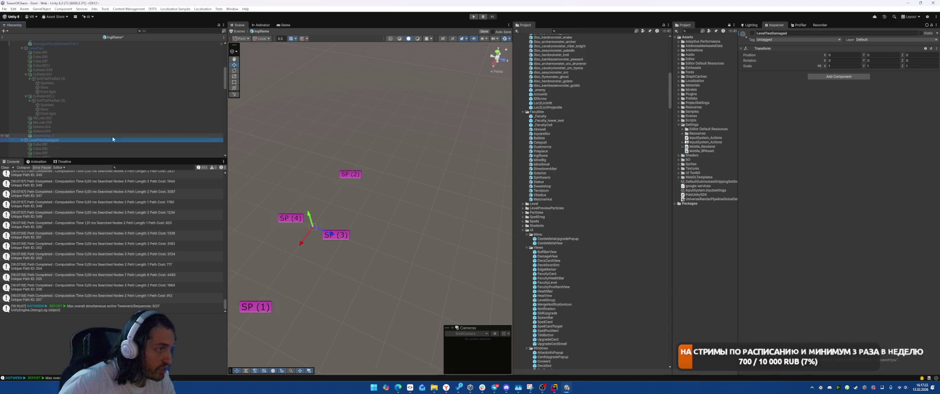
pyautogui.hotkey('alt', 'shift', 'a')
pyautogui.moveTo(378, 186); pyautogui.dragTo(274, 217)
pyautogui.click(273, 217)
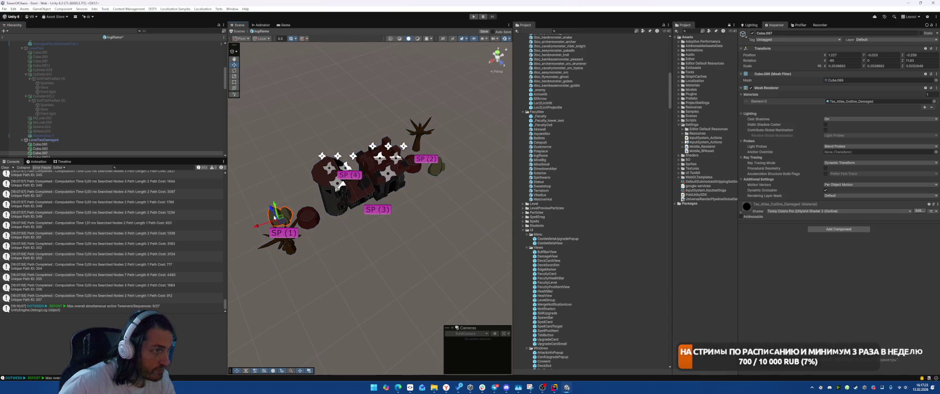
pyautogui.keyDown('shift'); pyautogui.click(436, 165); pyautogui.keyUp('shift')
pyautogui.keyDown('shift'); pyautogui.click(420, 136); pyautogui.keyUp('shift')
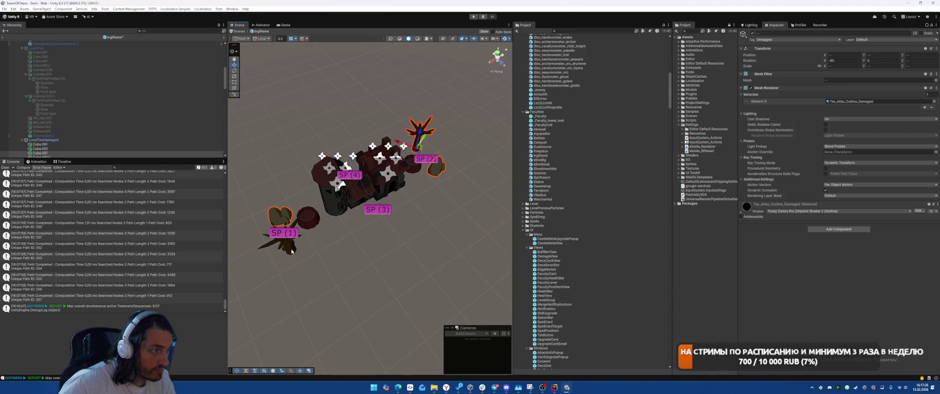
pyautogui.press('Delete')
# Step: Deactivate LevelTwoDamaged, activate LevelThree and pick the small object beside SP (1)
pyautogui.click(62, 140)
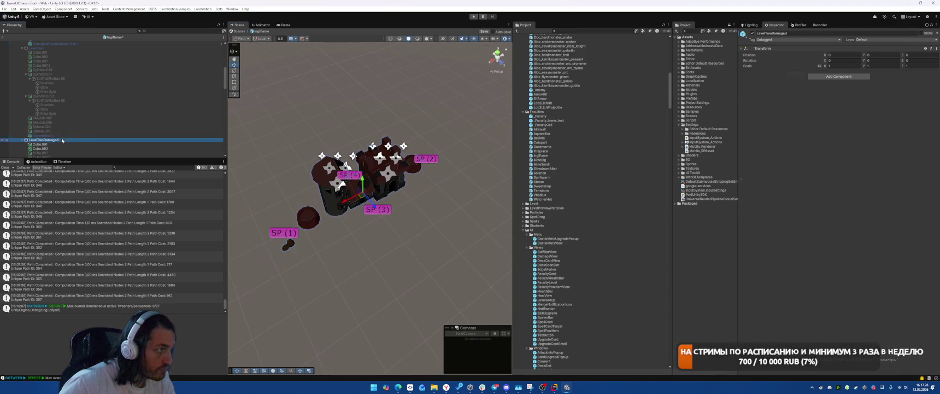
pyautogui.hotkey('alt', 'shift', 'a')
pyautogui.scroll(-3, 60, 120)
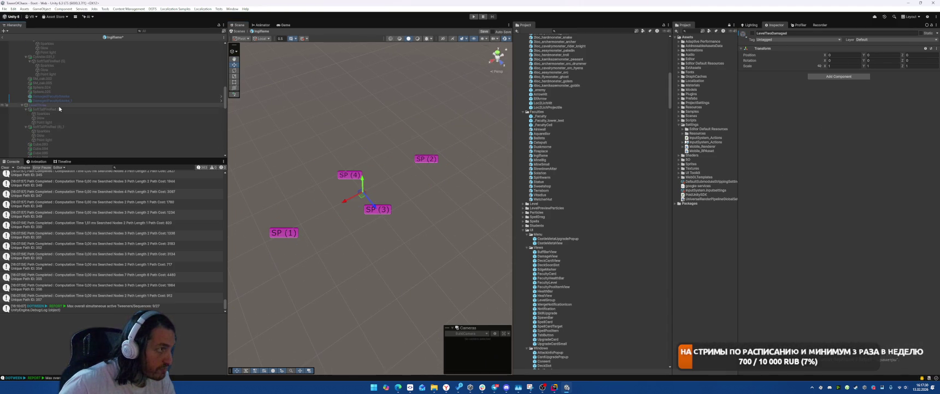
pyautogui.click(59, 104)
pyautogui.hotkey('alt', 'shift', 'a')
pyautogui.click(289, 244)
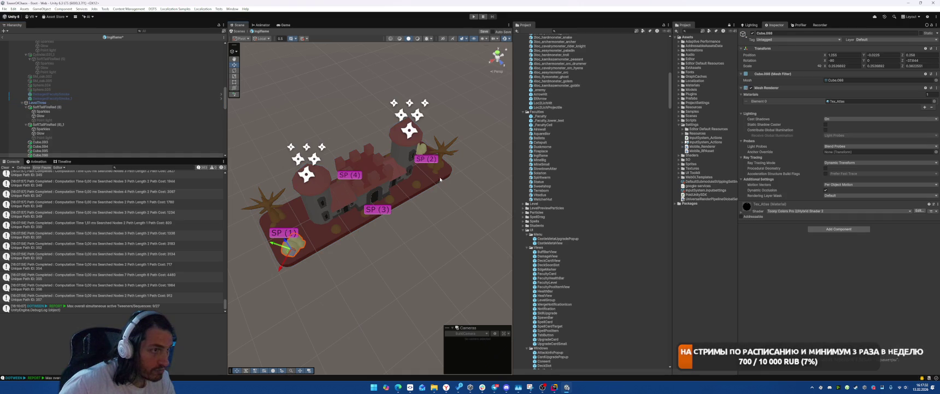
# Step: Select the bush, Cube.098 and small spheres around SP (1) to SP (3)
pyautogui.keyDown('shift'); pyautogui.click(438, 171); pyautogui.keyUp('shift')
pyautogui.keyDown('shift'); pyautogui.click(390, 199); pyautogui.keyUp('shift')
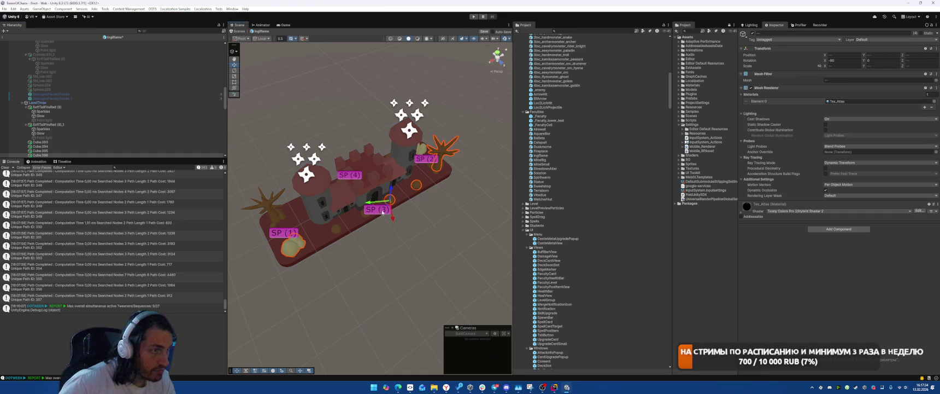
pyautogui.keyDown('shift'); pyautogui.click(335, 230); pyautogui.keyUp('shift')
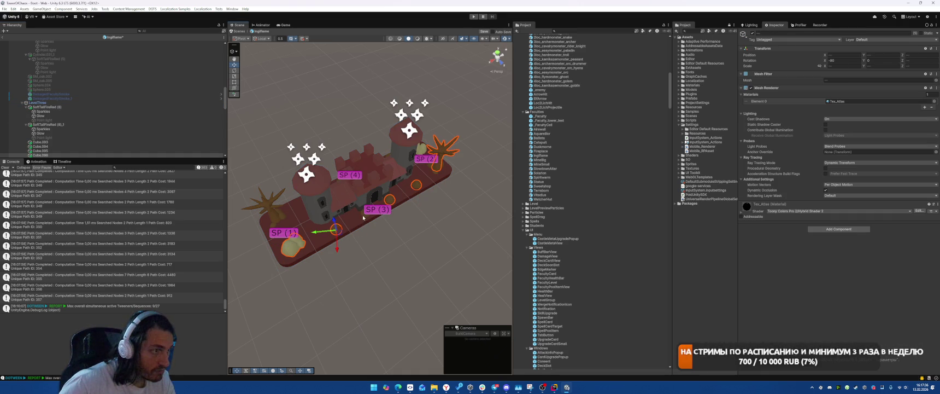
pyautogui.click(355, 221)
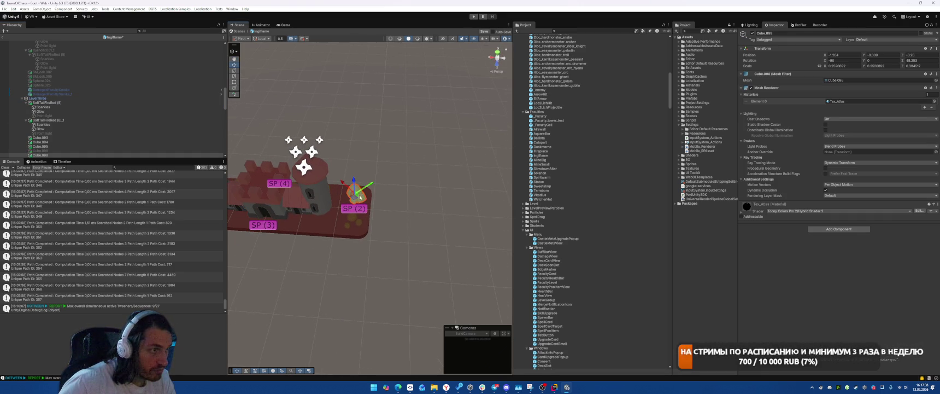
pyautogui.click(354, 222)
pyautogui.click(361, 225)
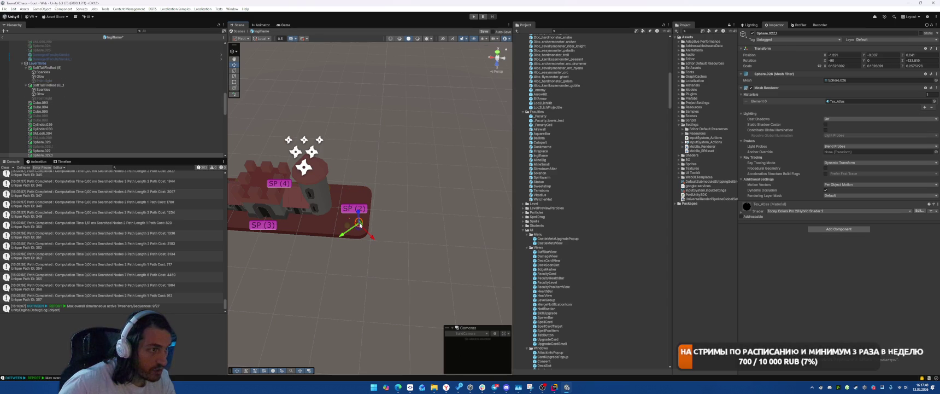
pyautogui.moveTo(348, 228); pyautogui.dragTo(380, 234)
pyautogui.moveTo(435, 171); pyautogui.dragTo(308, 163)
# Step: Select Sphere.029_1–3, Sphere.026, Sphere.028 and tree SM_oak.004 on the castle's far side
pyautogui.click(366, 263)
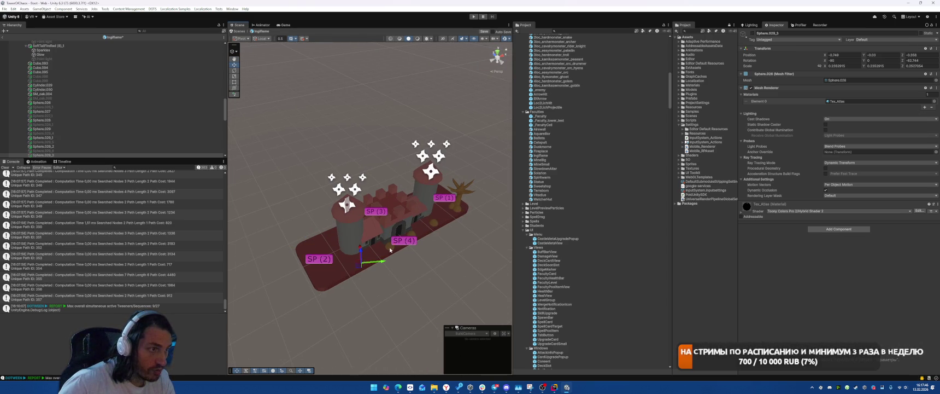
pyautogui.click(416, 234)
pyautogui.click(436, 224)
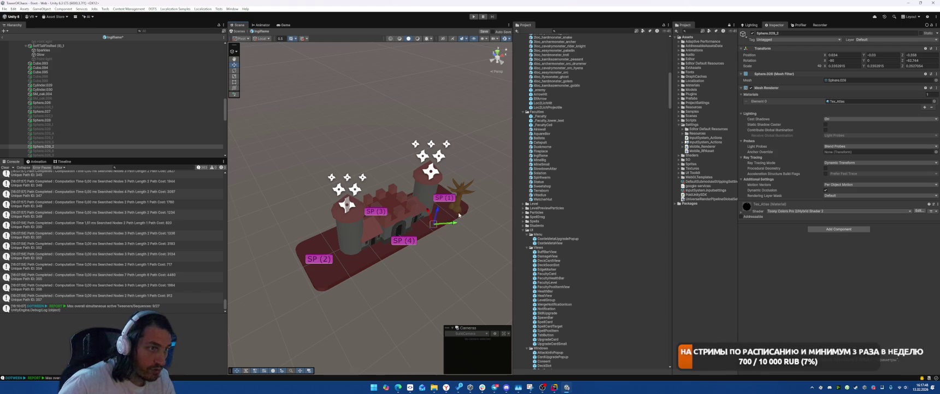
pyautogui.click(465, 206)
pyautogui.click(469, 193)
pyautogui.moveTo(469, 193); pyautogui.dragTo(416, 276)
pyautogui.click(405, 272)
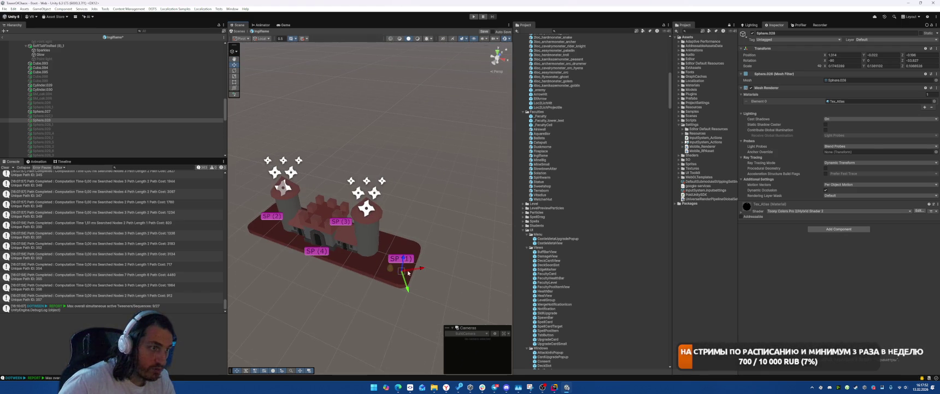
pyautogui.click(448, 212)
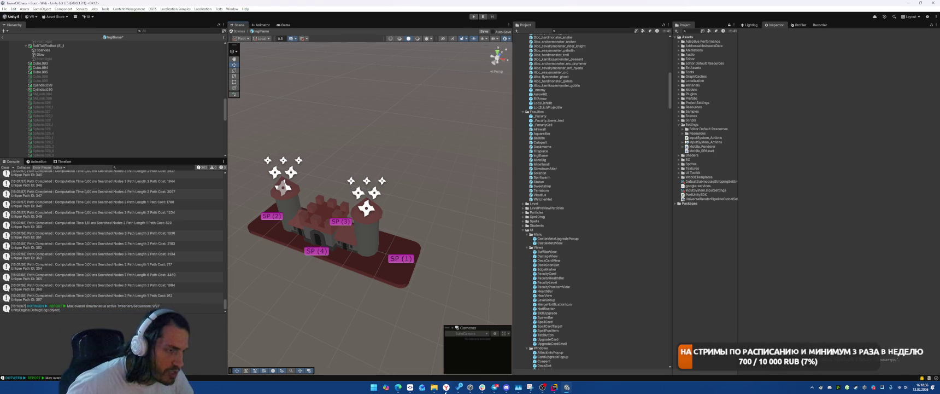
pyautogui.click(446, 387)
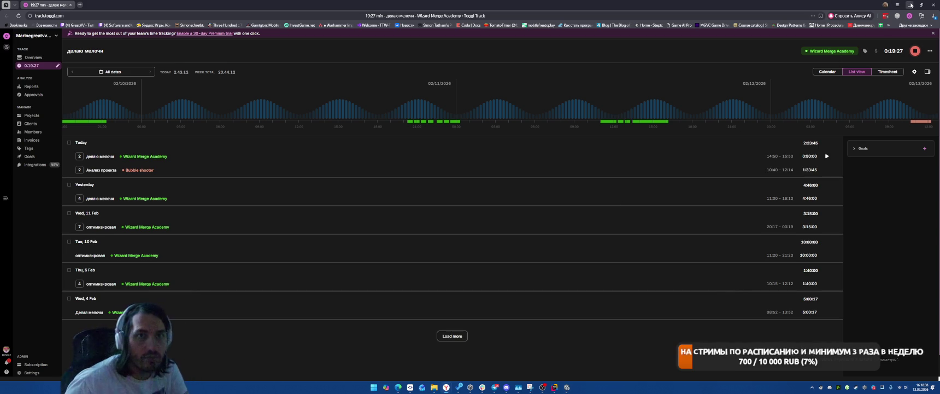
pyautogui.click(910, 5)
# Step: Save the scene, deactivate LevelThree, then activate and frame LevelThreeDamaged
pyautogui.hotkey('ctrl', 's')
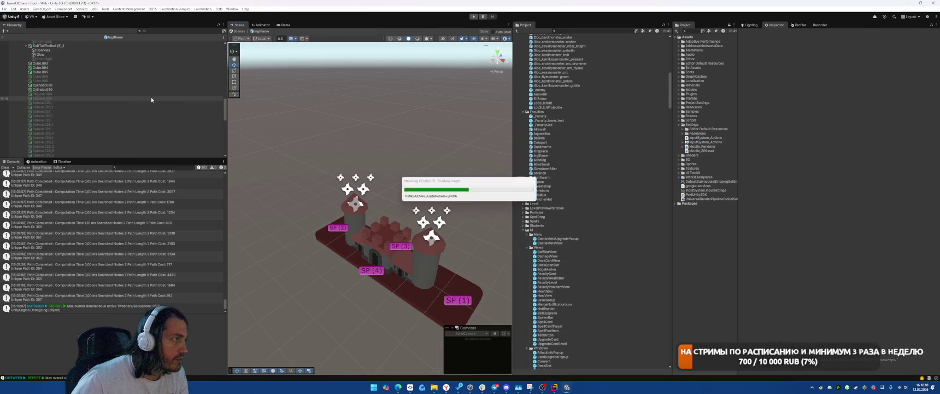
pyautogui.scroll(5, 150, 97)
pyautogui.click(39, 106)
pyautogui.hotkey('alt', 'shift', 'a')
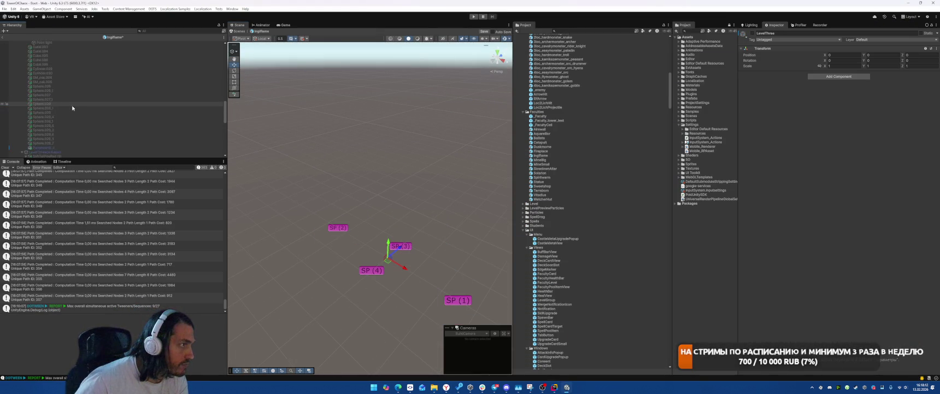
pyautogui.scroll(2, 78, 106)
pyautogui.click(120, 120)
pyautogui.hotkey('alt', 'shift', 'a')
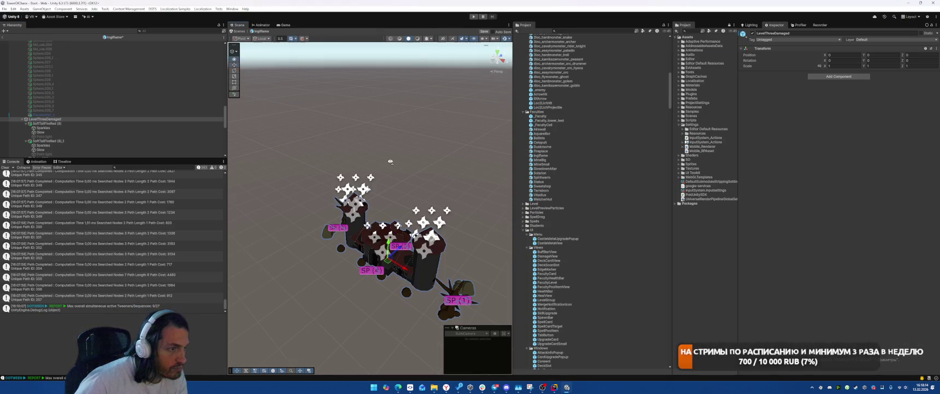
pyautogui.press('f')
# Step: Deactivate the bush, spiky plant, tree and debris spheres around SP (1)
pyautogui.click(357, 202)
pyautogui.hotkey('alt', 'shift', 'a')
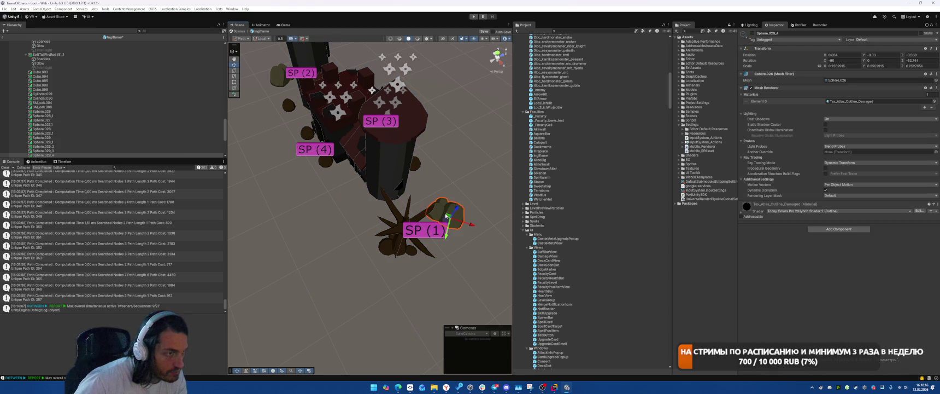
pyautogui.click(399, 230)
pyautogui.hotkey('alt', 'shift', 'a')
pyautogui.click(387, 253)
pyautogui.hotkey('alt', 'shift', 'a')
pyautogui.click(389, 242)
pyautogui.hotkey('alt', 'shift', 'a')
pyautogui.click(398, 238)
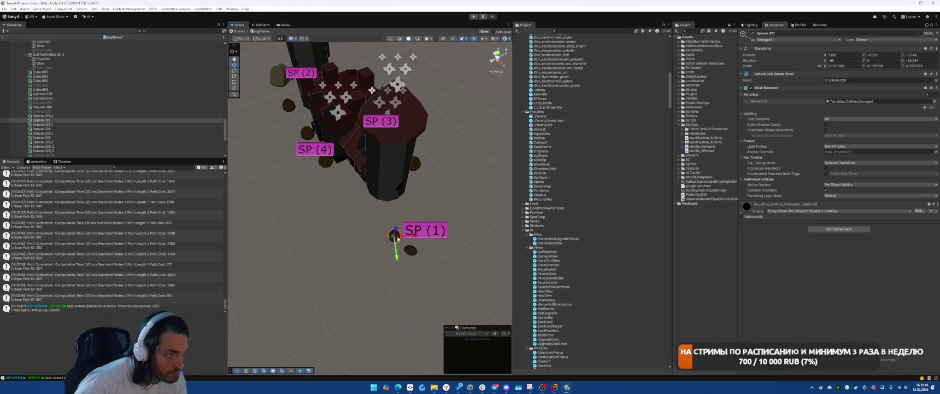
pyautogui.hotkey('alt', 'shift', 'a')
pyautogui.click(411, 251)
pyautogui.hotkey('alt', 'shift', 'a')
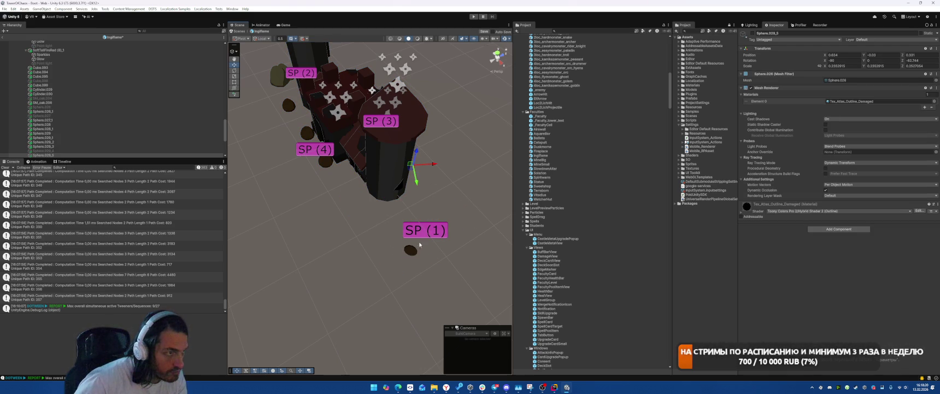
# Step: Deactivate the sphere near SP (4), the rock near SP (2) and the nearby tree
pyautogui.moveTo(412, 252)
pyautogui.mouseDown()
pyautogui.moveTo(422, 254)
pyautogui.moveTo(442, 189)
pyautogui.moveTo(427, 202)
pyautogui.moveTo(415, 197)
pyautogui.mouseUp()
pyautogui.click(399, 193)
pyautogui.hotkey('alt', 'shift', 'a')
pyautogui.click(441, 220)
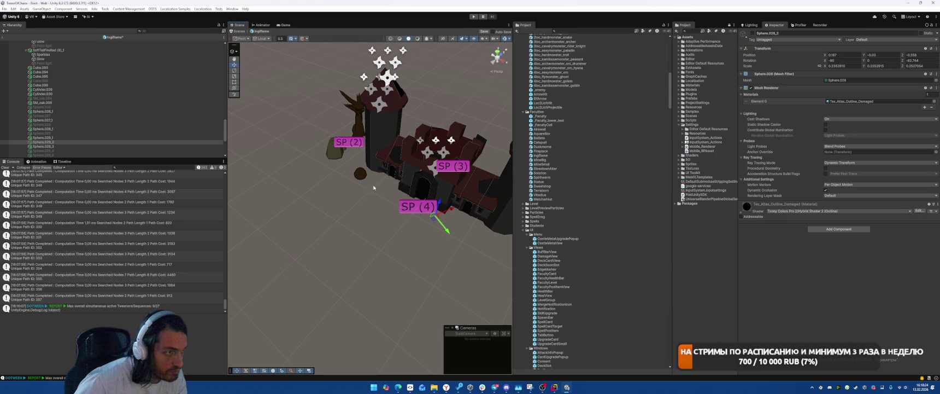
pyautogui.click(331, 155)
pyautogui.hotkey('alt', 'shift', 'a')
pyautogui.moveTo(330, 155); pyautogui.dragTo(416, 146)
pyautogui.click(416, 146)
pyautogui.hotkey('alt', 'shift', 'a')
# Step: Deactivate the debris spheres around SP (2)
pyautogui.click(421, 154)
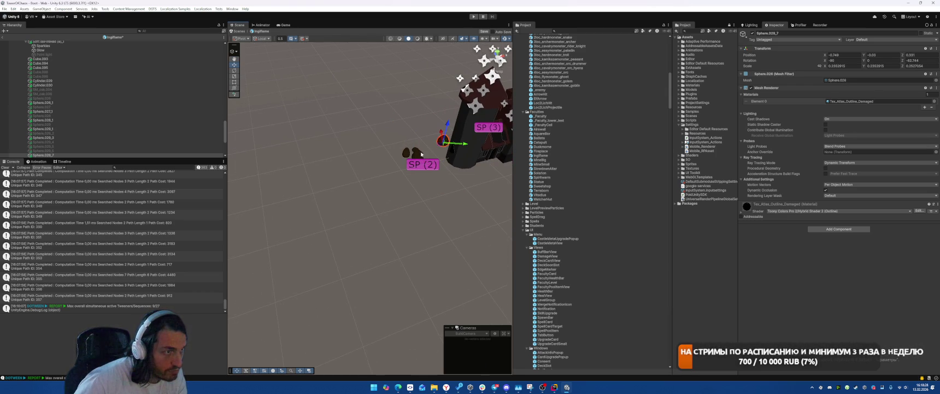
pyautogui.hotkey('alt', 'shift', 'a')
pyautogui.click(407, 152)
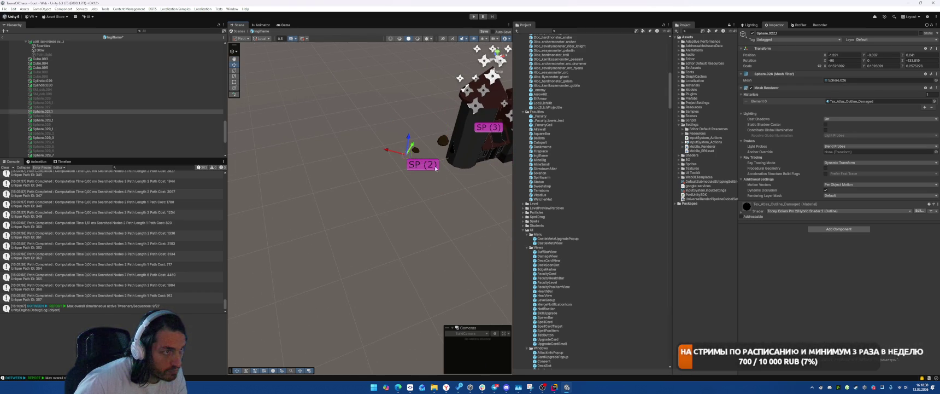
pyautogui.click(416, 152)
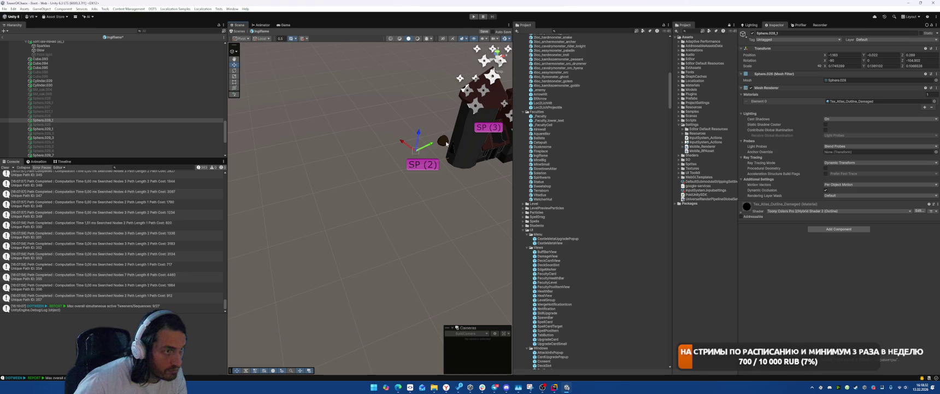
pyautogui.hotkey('alt', 'shift', 'a')
pyautogui.click(442, 190)
# Step: Select the spheres near SP (3), then deactivate the whole LevelThreeDamaged object
pyautogui.moveTo(442, 190)
pyautogui.mouseDown()
pyautogui.moveTo(250, 222)
pyautogui.moveTo(328, 221)
pyautogui.mouseUp()
pyautogui.click(338, 222)
pyautogui.click(317, 256)
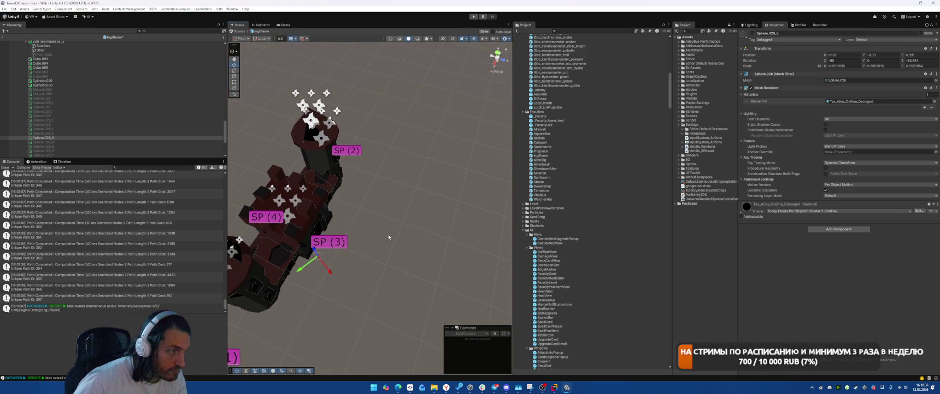
pyautogui.scroll(5, 117, 120)
pyautogui.click(59, 102)
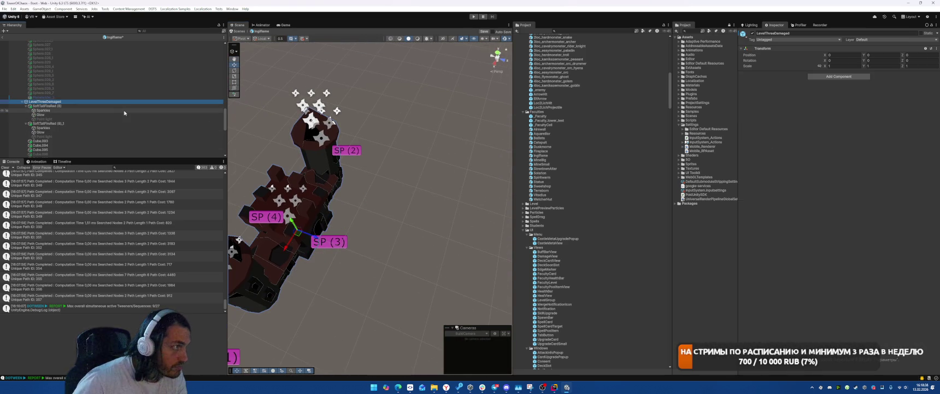
pyautogui.hotkey('alt', 'shift', 'a')
# Step: Enter play mode, start the level 4-5 battle and place two units from deck cards
pyautogui.click(475, 17)
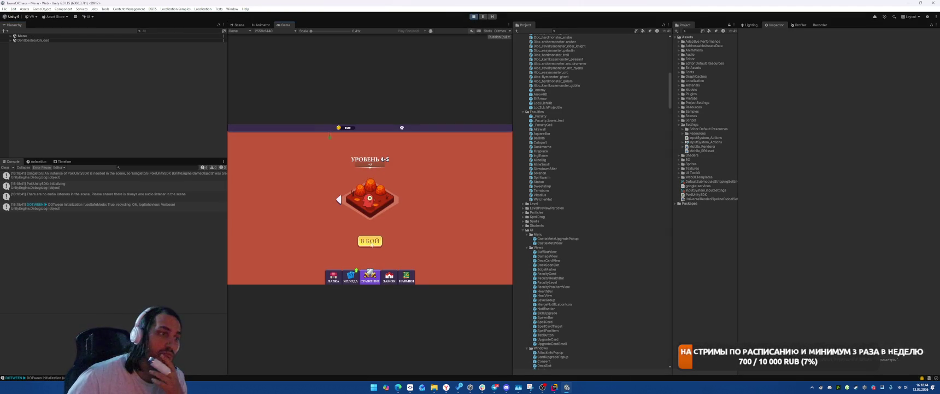
pyautogui.click(371, 242)
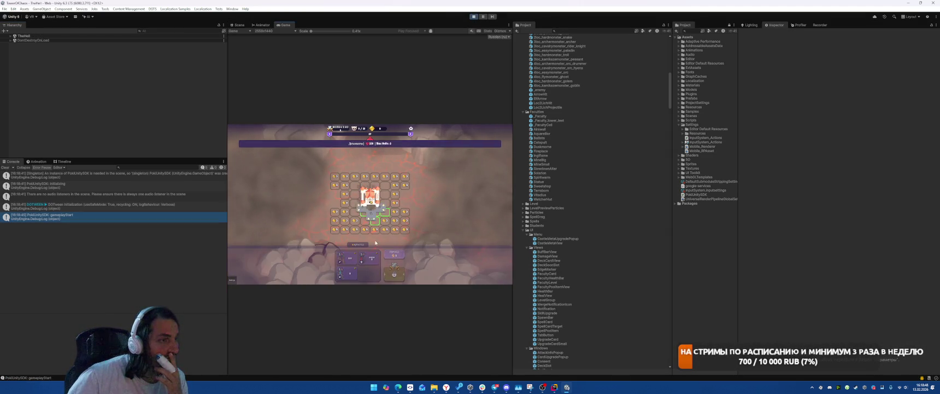
pyautogui.click(347, 269)
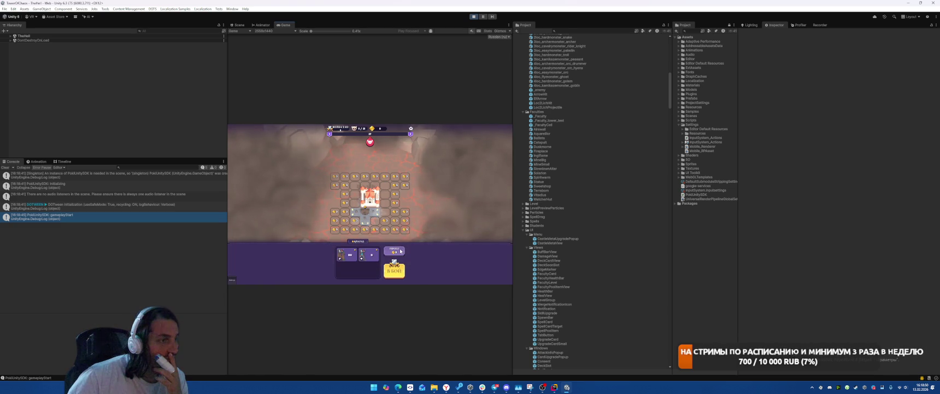
pyautogui.click(368, 254)
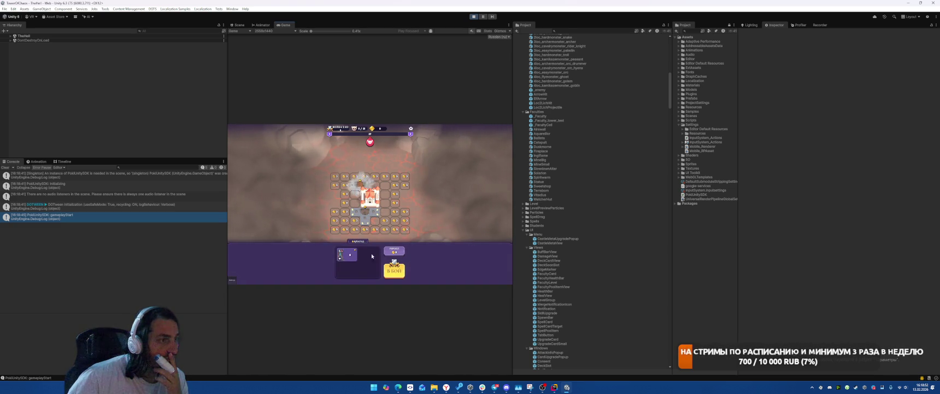
# Step: Drag a placed unit back onto the grid and open a deck card's info popup
pyautogui.click(376, 214)
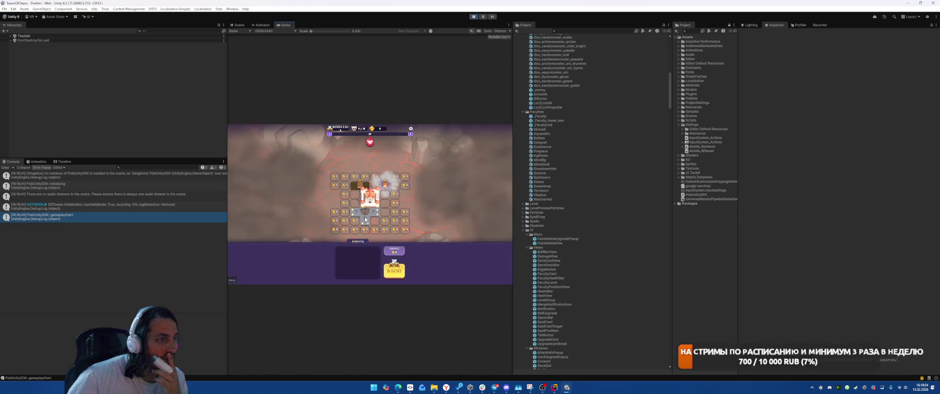
pyautogui.moveTo(372, 213)
pyautogui.mouseDown()
pyautogui.moveTo(365, 224)
pyautogui.moveTo(386, 271)
pyautogui.mouseUp()
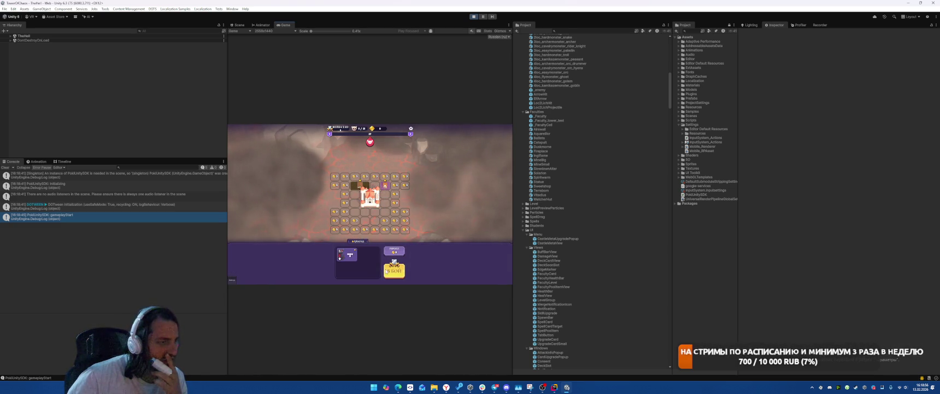
pyautogui.click(344, 256)
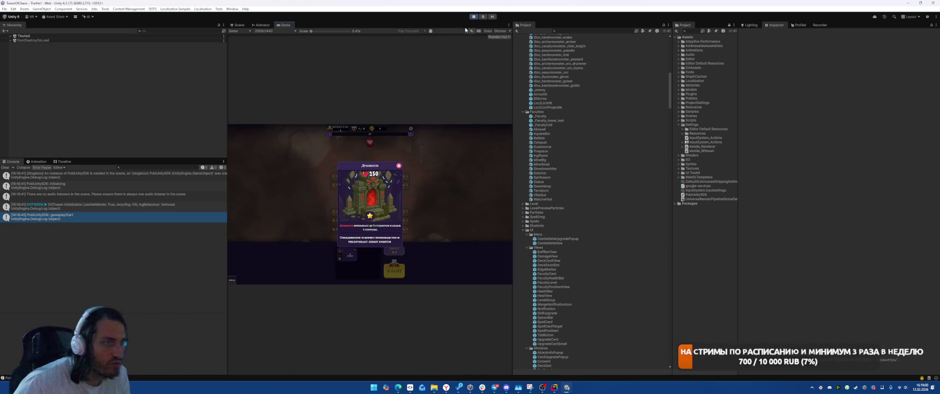
# Step: Stop play mode and open the Spiritwarm prefab from the Faculties folder
pyautogui.hotkey('ctrl', 'p')
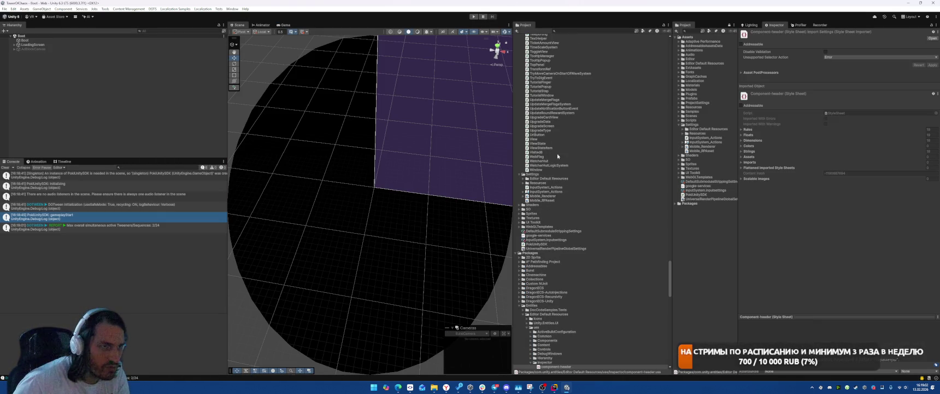
pyautogui.scroll(15, 557, 156)
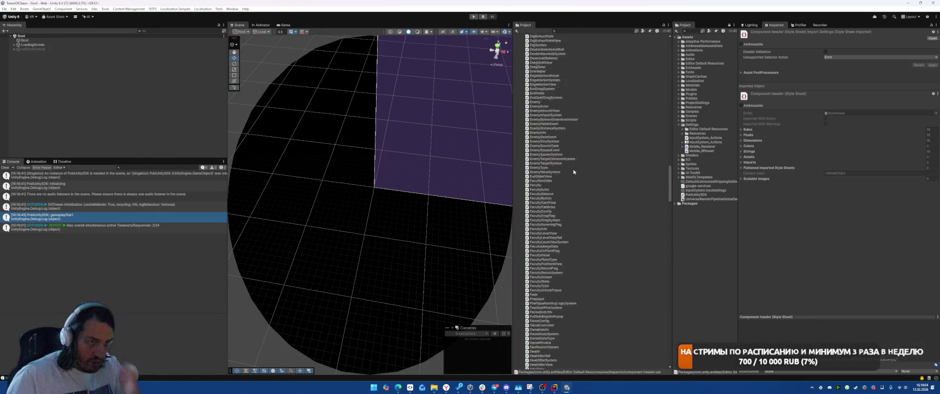
pyautogui.scroll(15, 573, 171)
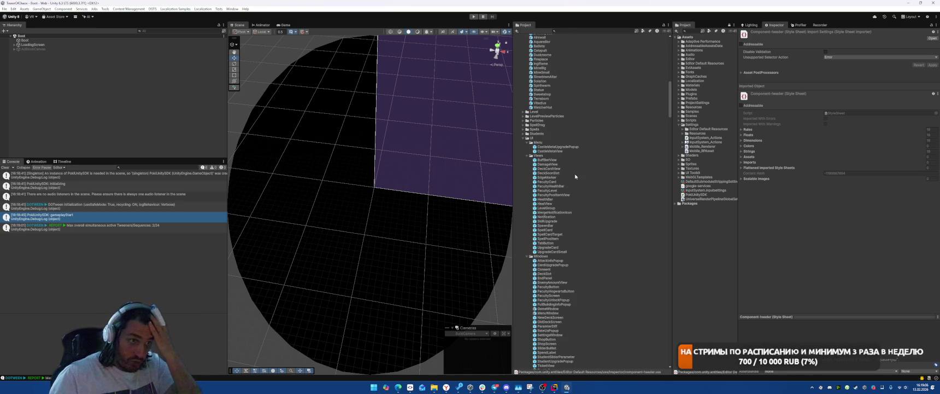
pyautogui.scroll(5, 575, 176)
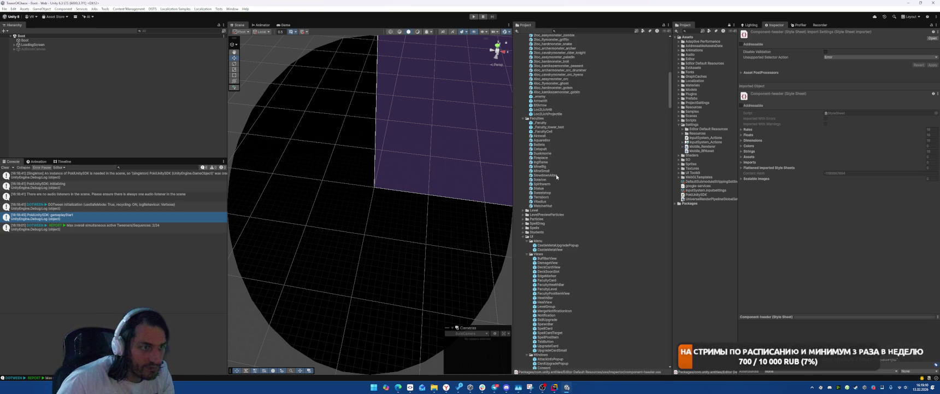
pyautogui.doubleClick(548, 184)
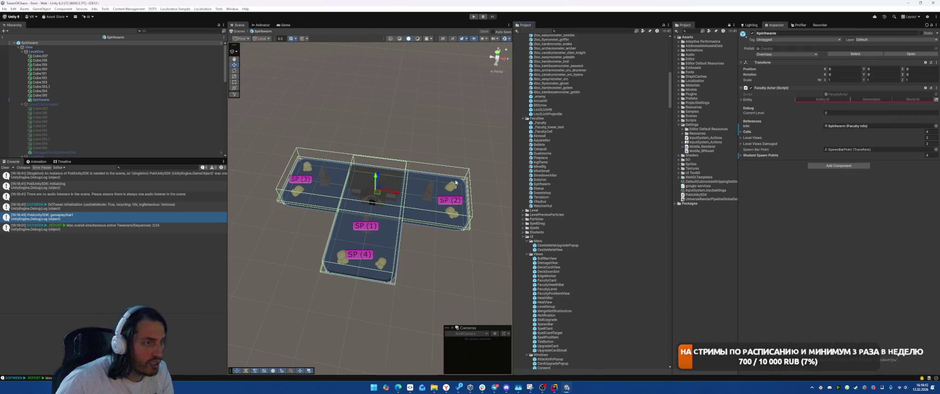
# Step: Deactivate the LevelOne rocks near SP (2), SP (4) and SP (3)
pyautogui.click(452, 209)
pyautogui.hotkey('alt', 'shift', 'a')
pyautogui.click(455, 185)
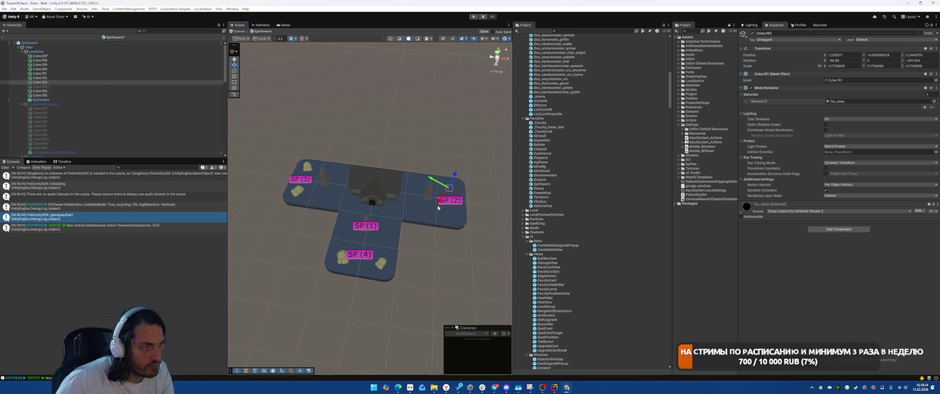
pyautogui.click(378, 266)
pyautogui.hotkey('alt', 'shift', 'a')
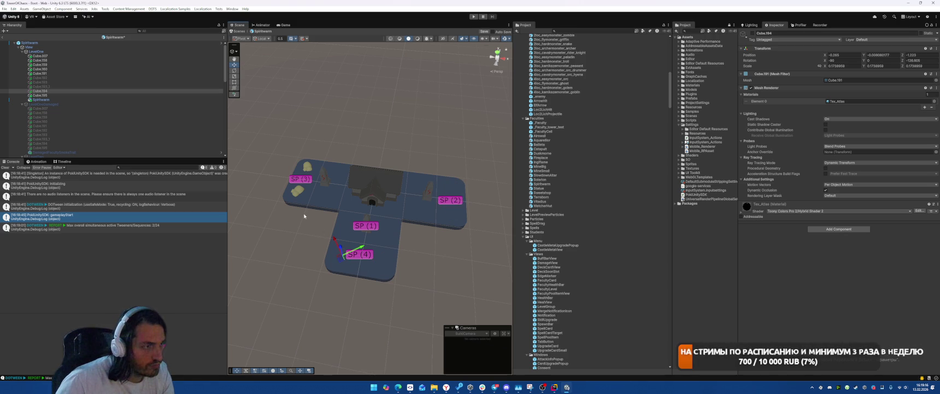
pyautogui.click(298, 191)
pyautogui.hotkey('alt', 'shift', 'a')
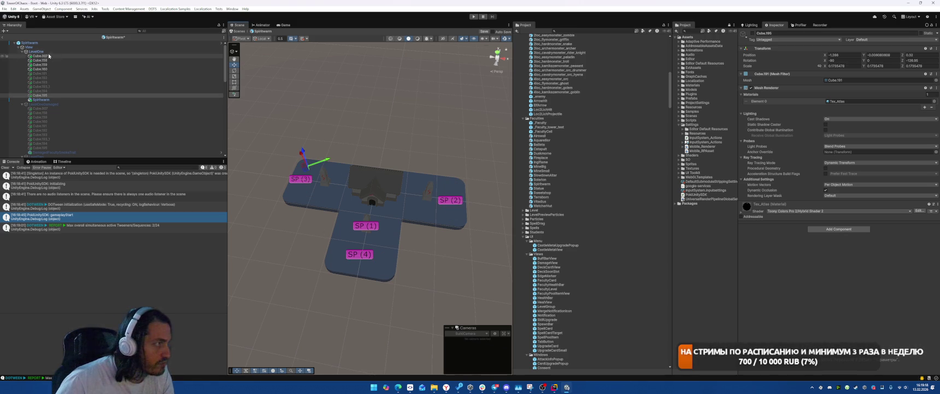
# Step: Swap LevelOne for LevelOneDamaged and deactivate its six rocks beside SP (2), SP (3) and SP (4)
pyautogui.click(36, 51)
pyautogui.hotkey('alt', 'shift', 'a')
pyautogui.click(53, 104)
pyautogui.hotkey('alt', 'shift', 'a')
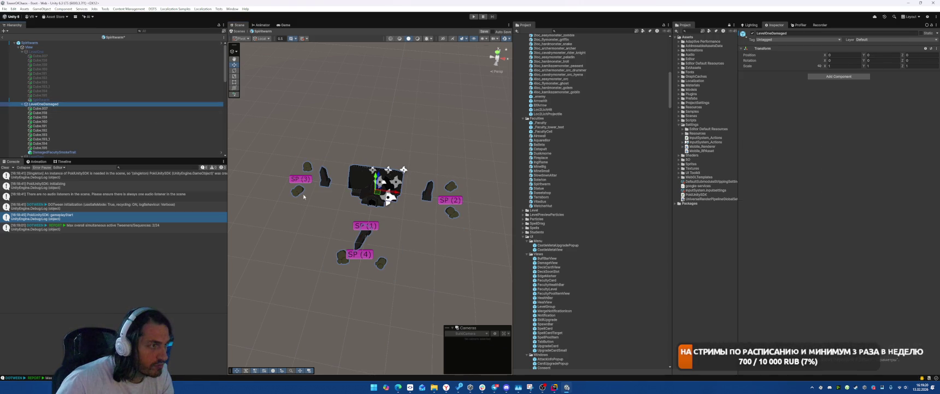
pyautogui.click(301, 192)
pyautogui.keyDown('shift'); pyautogui.click(306, 167); pyautogui.keyUp('shift')
pyautogui.keyDown('shift'); pyautogui.click(341, 258); pyautogui.keyUp('shift')
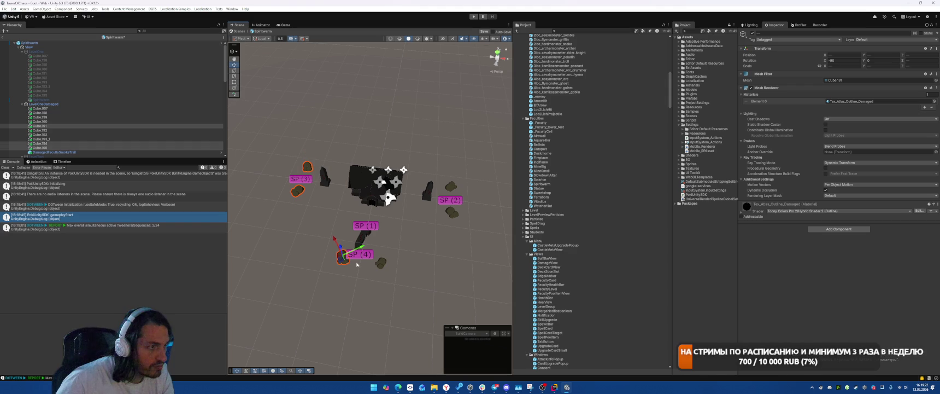
pyautogui.keyDown('shift'); pyautogui.click(381, 262); pyautogui.keyUp('shift')
pyautogui.keyDown('shift'); pyautogui.click(451, 212); pyautogui.keyUp('shift')
pyautogui.keyDown('shift'); pyautogui.click(451, 186); pyautogui.keyUp('shift')
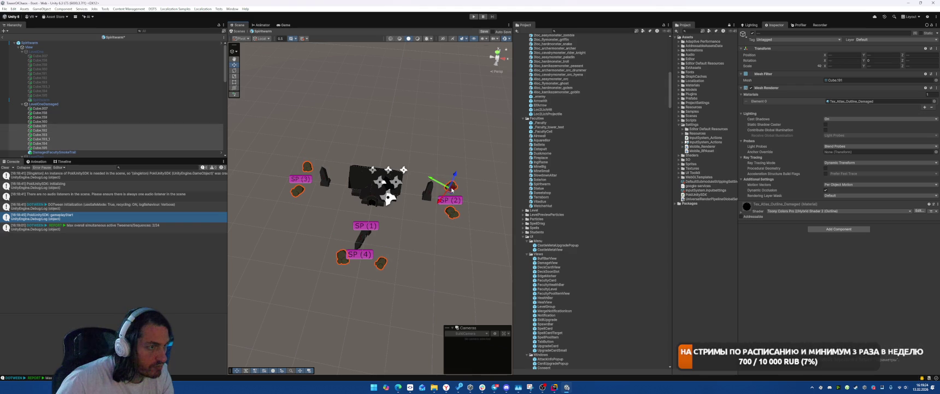
pyautogui.hotkey('alt', 'shift', 'a')
# Step: Hide LevelOneDamaged and activate the LevelTwo layout
pyautogui.click(88, 105)
pyautogui.hotkey('alt', 'shift', 'a')
pyautogui.scroll(-3, 82, 106)
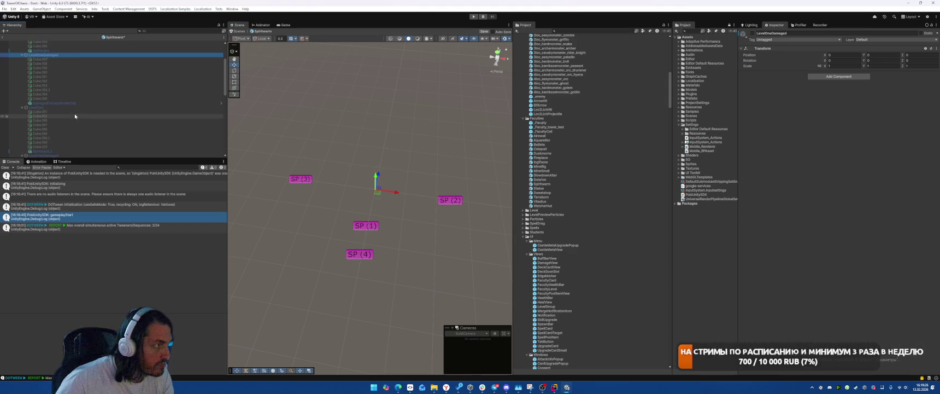
pyautogui.click(76, 108)
pyautogui.hotkey('alt', 'shift', 'a')
# Step: Select the LevelTwo rocks near SP (1), SP (2) and SP (3), then deactivate LevelTwo
pyautogui.click(374, 241)
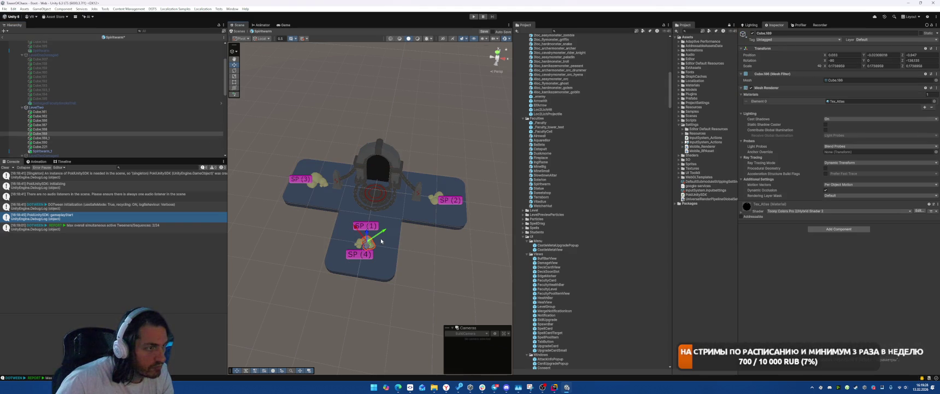
pyautogui.keyDown('shift'); pyautogui.click(432, 201); pyautogui.keyUp('shift')
pyautogui.click(362, 242)
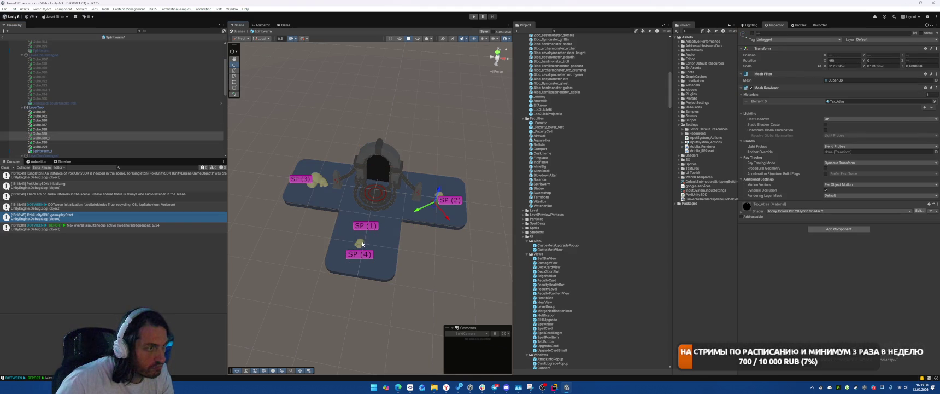
pyautogui.keyDown('shift'); pyautogui.click(440, 195); pyautogui.keyUp('shift')
pyautogui.keyDown('shift'); pyautogui.click(319, 181); pyautogui.keyUp('shift')
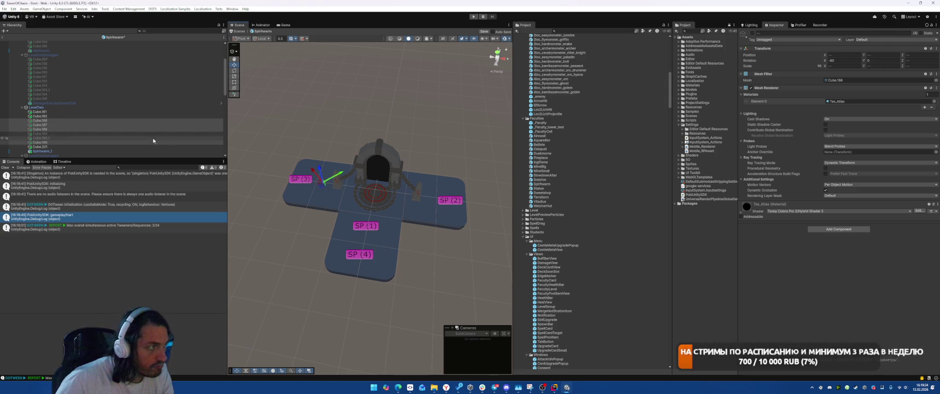
pyautogui.click(79, 107)
pyautogui.hotkey('alt', 'shift', 'a')
# Step: Show LevelTwoDamaged, select its rocks beside SP (1), SP (3) and SP (2), then hide it
pyautogui.hotkey('alt', 'shift', 'a')
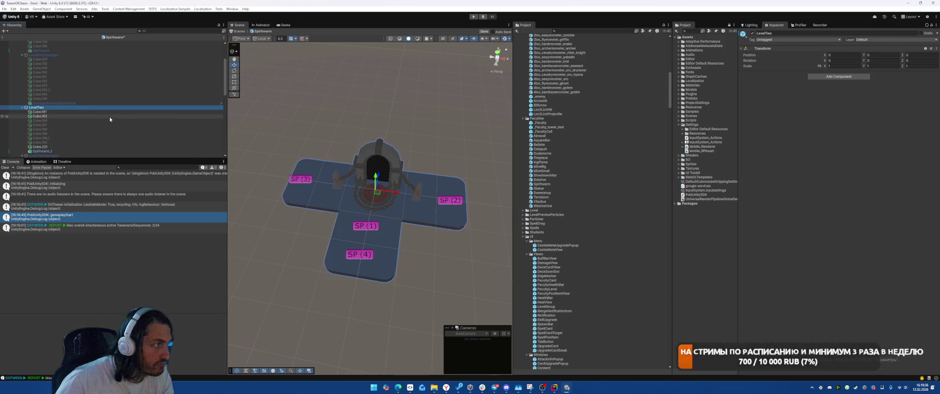
pyautogui.hotkey('alt', 'shift', 'a')
pyautogui.scroll(-3, 109, 115)
pyautogui.click(109, 106)
pyautogui.hotkey('alt', 'shift', 'a')
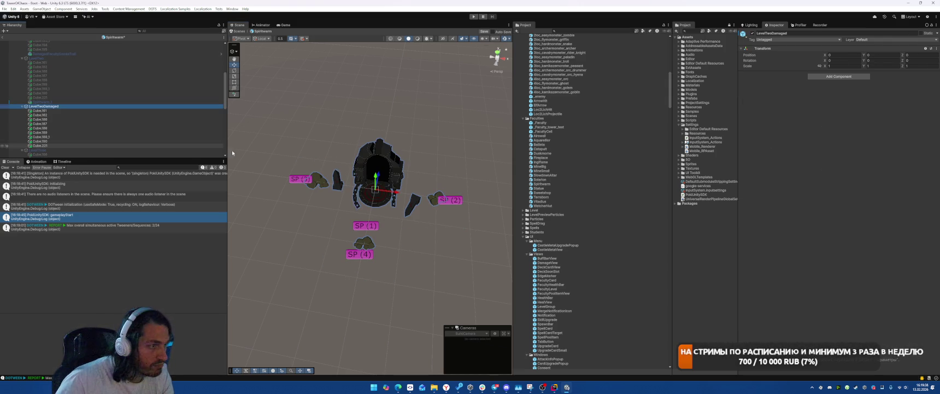
pyautogui.click(373, 242)
pyautogui.click(366, 239)
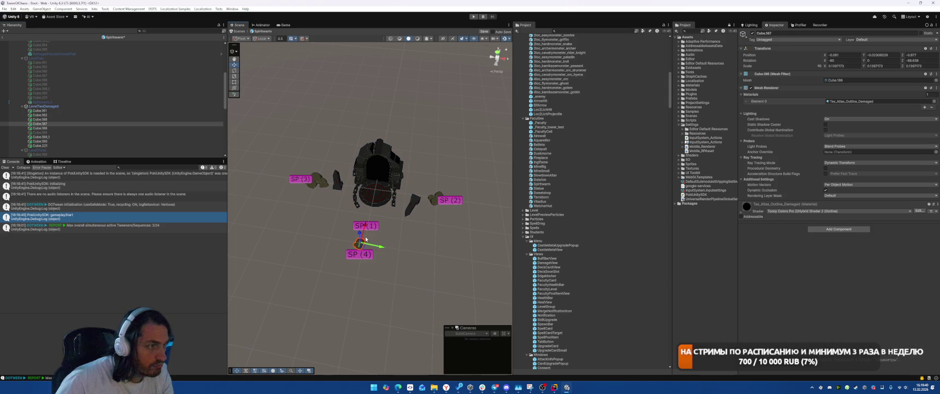
pyautogui.click(323, 190)
pyautogui.click(323, 186)
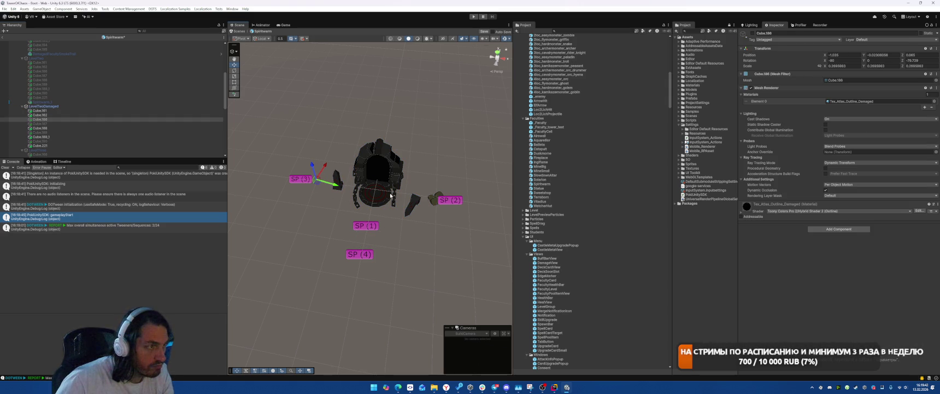
pyautogui.click(434, 200)
pyautogui.click(442, 197)
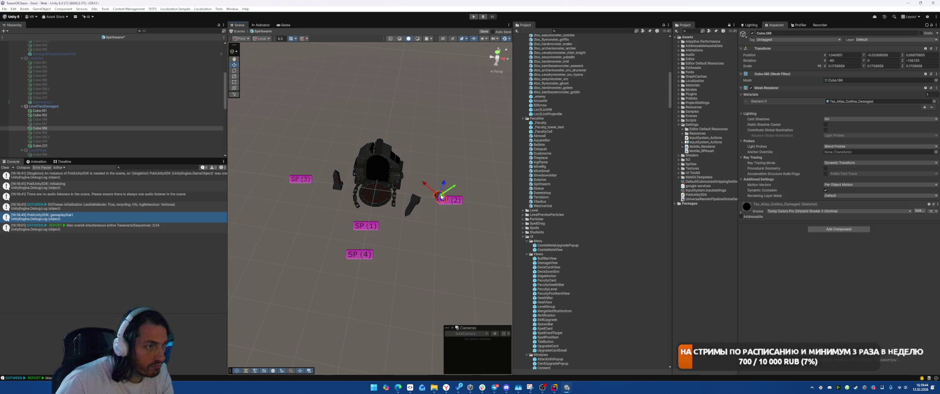
pyautogui.click(82, 106)
pyautogui.hotkey('alt', 'shift', 'a')
# Step: Activate LevelThree, deactivate its four rocks at SP (3) and SP (2), then hide LevelThree
pyautogui.scroll(-3, 82, 108)
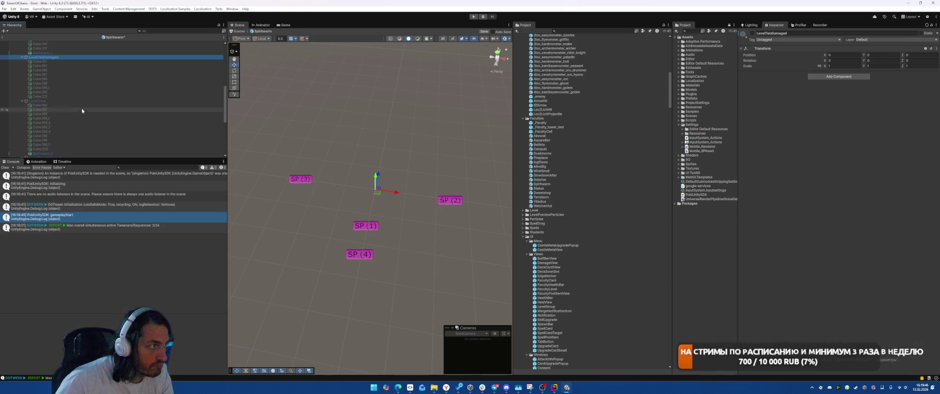
pyautogui.click(84, 103)
pyautogui.hotkey('alt', 'shift', 'a')
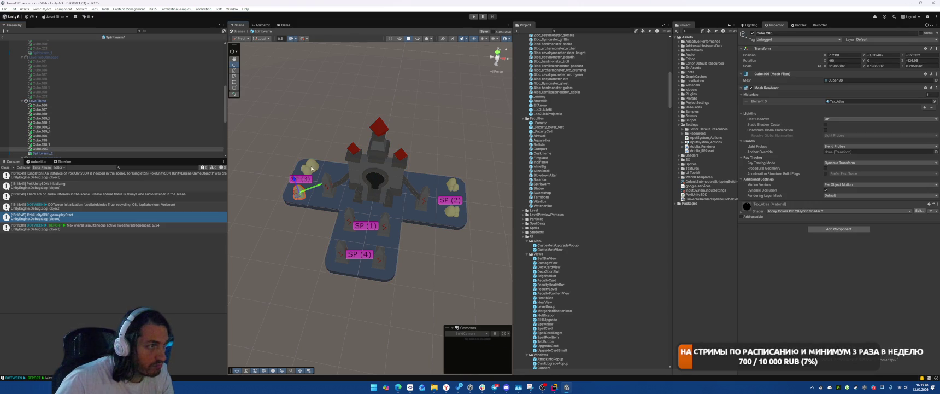
pyautogui.click(299, 192)
pyautogui.keyDown('shift'); pyautogui.click(310, 166); pyautogui.keyUp('shift')
pyautogui.keyDown('shift'); pyautogui.click(453, 185); pyautogui.keyUp('shift')
pyautogui.keyDown('shift'); pyautogui.click(455, 213); pyautogui.keyUp('shift')
pyautogui.hotkey('alt', 'shift', 'a')
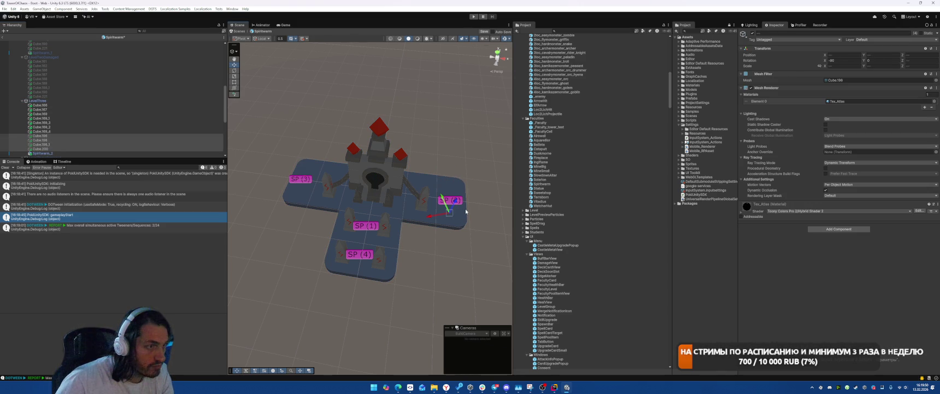
pyautogui.click(73, 100)
pyautogui.hotkey('alt', 'shift', 'a')
# Step: Activate LevelThreeDamaged, deactivate its four rocks at SP (3) and SP (2), then hide it
pyautogui.scroll(-3, 66, 109)
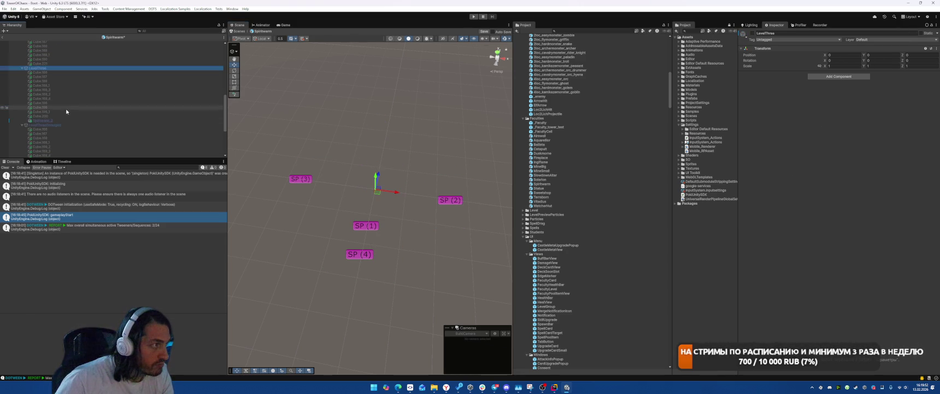
pyautogui.click(63, 125)
pyautogui.hotkey('alt', 'shift', 'a')
pyautogui.click(299, 192)
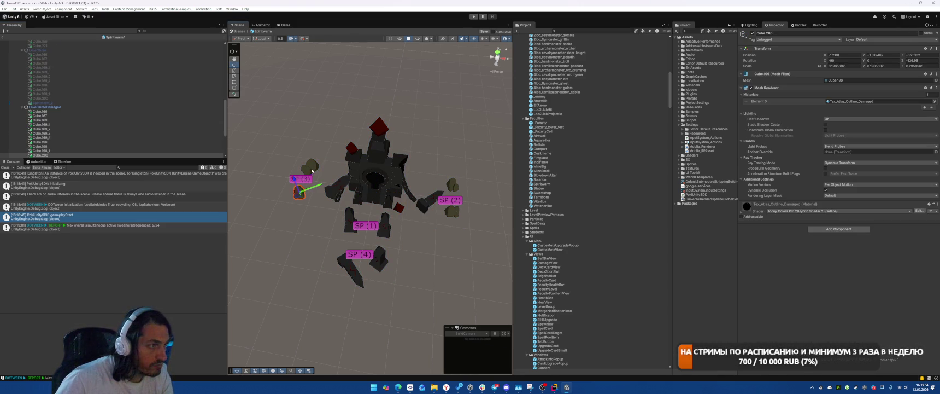
pyautogui.keyDown('shift'); pyautogui.click(310, 166); pyautogui.keyUp('shift')
pyautogui.keyDown('shift'); pyautogui.click(458, 187); pyautogui.keyUp('shift')
pyautogui.keyDown('shift'); pyautogui.click(452, 211); pyautogui.keyUp('shift')
pyautogui.hotkey('alt', 'shift', 'a')
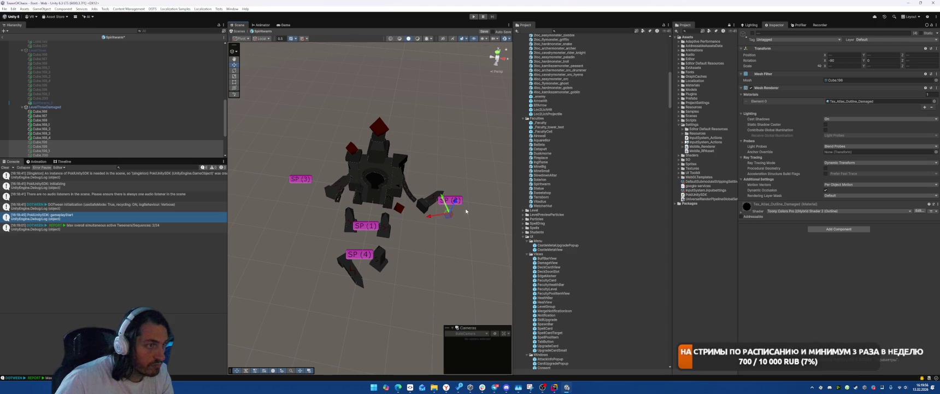
pyautogui.click(104, 107)
pyautogui.hotkey('alt', 'shift', 'a')
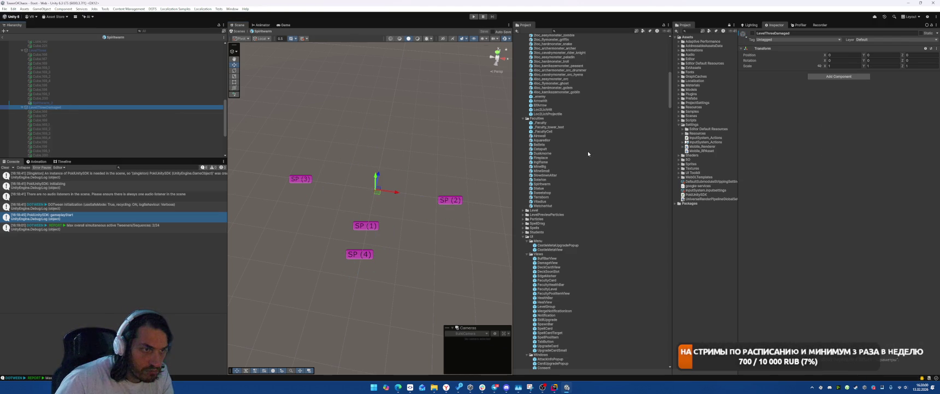
# Step: Open the Vitadius prefab and deactivate the eight rocks around the LevelOne faculty building
pyautogui.doubleClick(544, 201)
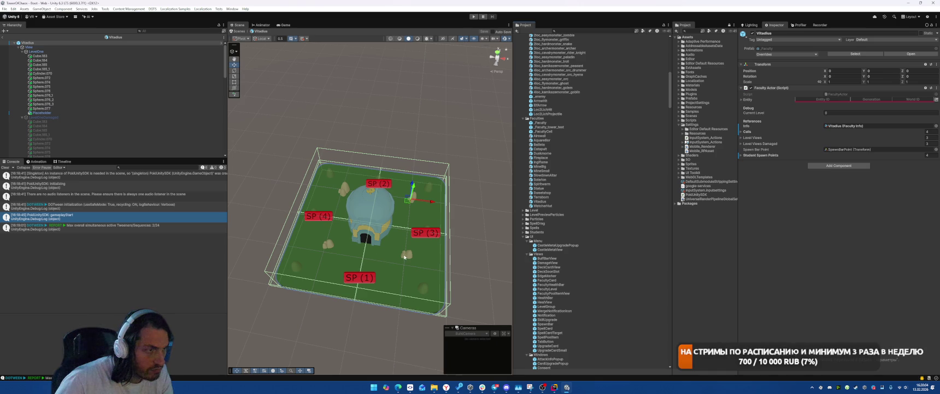
pyautogui.click(405, 257)
pyautogui.keyDown('shift'); pyautogui.click(332, 242); pyautogui.keyUp('shift')
pyautogui.keyDown('shift'); pyautogui.click(343, 189); pyautogui.keyUp('shift')
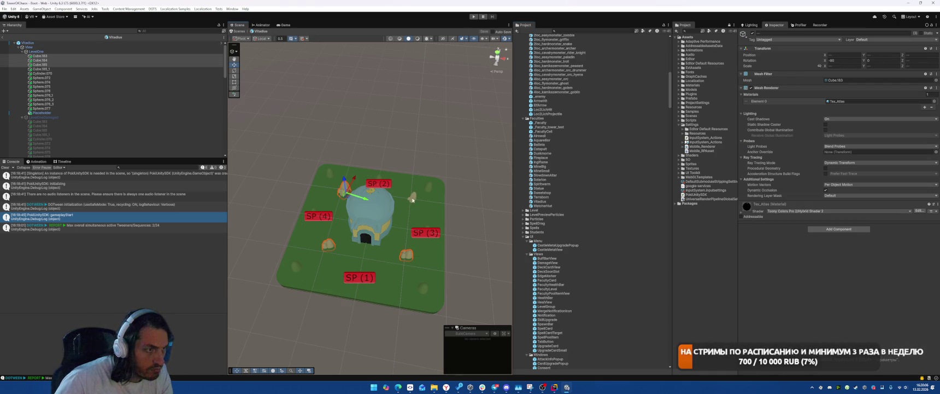
pyautogui.keyDown('shift'); pyautogui.click(412, 197); pyautogui.keyUp('shift')
pyautogui.keyDown('shift'); pyautogui.click(428, 187); pyautogui.keyUp('shift')
pyautogui.keyDown('shift'); pyautogui.click(372, 179); pyautogui.keyUp('shift')
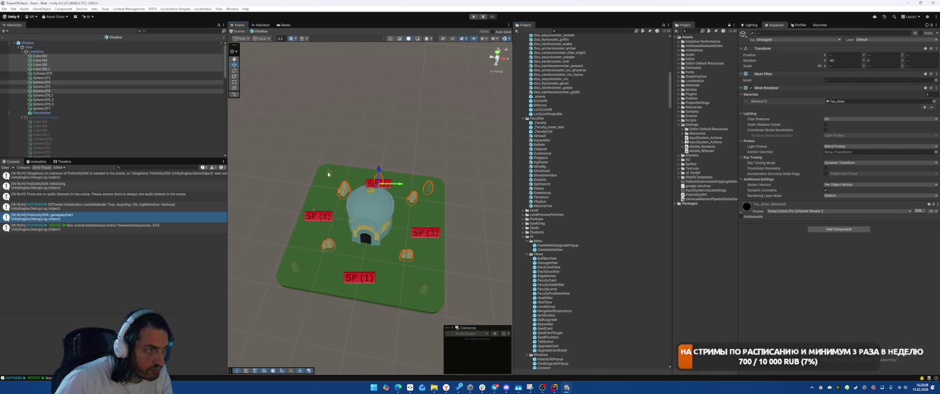
pyautogui.keyDown('shift'); pyautogui.click(329, 173); pyautogui.keyUp('shift')
pyautogui.keyDown('shift'); pyautogui.click(300, 266); pyautogui.keyUp('shift')
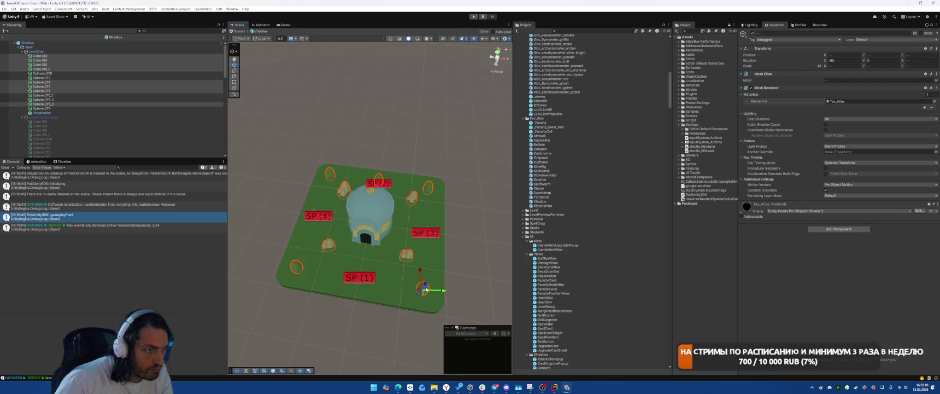
pyautogui.hotkey('alt', 'shift', 'a')
# Step: Hide LevelOne, show LevelOneDamaged, and select seven rocks around the damaged building
pyautogui.click(36, 52)
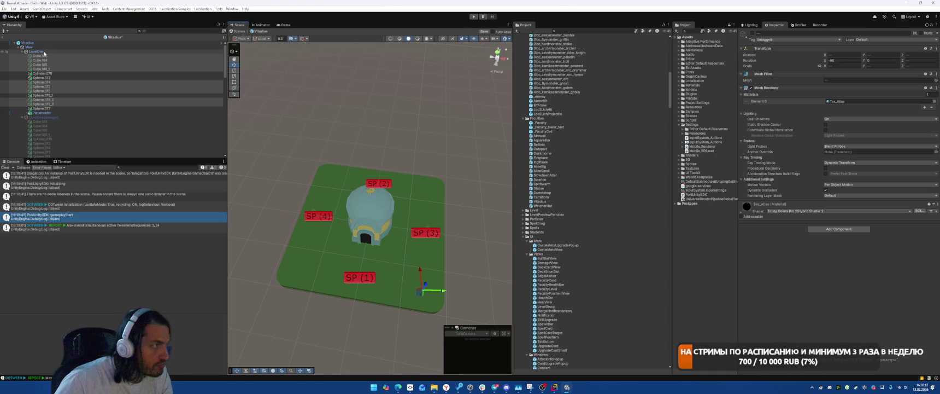
pyautogui.hotkey('alt', 'shift', 'a')
pyautogui.click(59, 117)
pyautogui.hotkey('alt', 'shift', 'a')
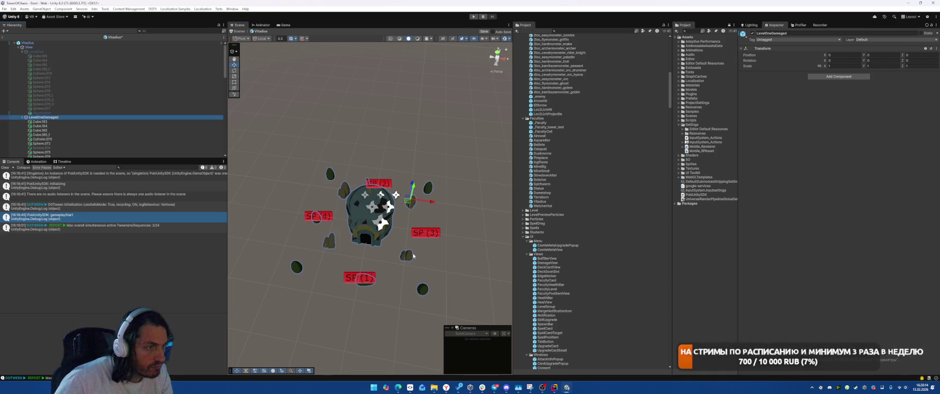
pyautogui.click(406, 254)
pyautogui.keyDown('shift'); pyautogui.click(423, 288); pyautogui.keyUp('shift')
pyautogui.keyDown('shift'); pyautogui.click(328, 242); pyautogui.keyUp('shift')
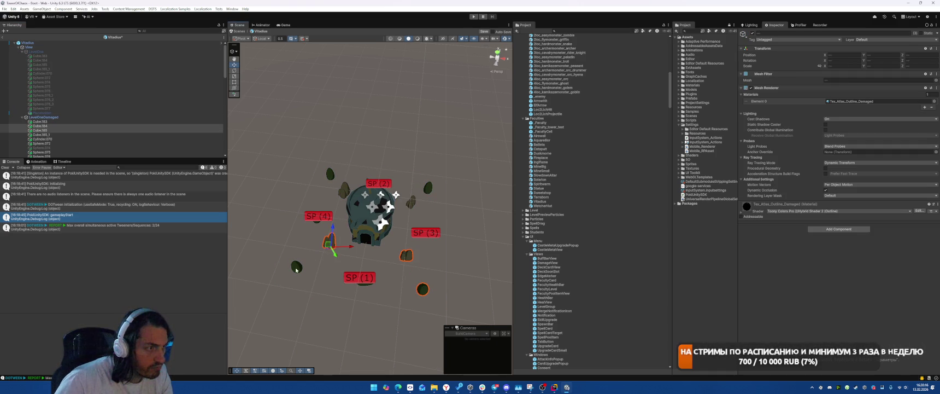
pyautogui.keyDown('shift'); pyautogui.click(343, 190); pyautogui.keyUp('shift')
pyautogui.keyDown('shift'); pyautogui.click(330, 173); pyautogui.keyUp('shift')
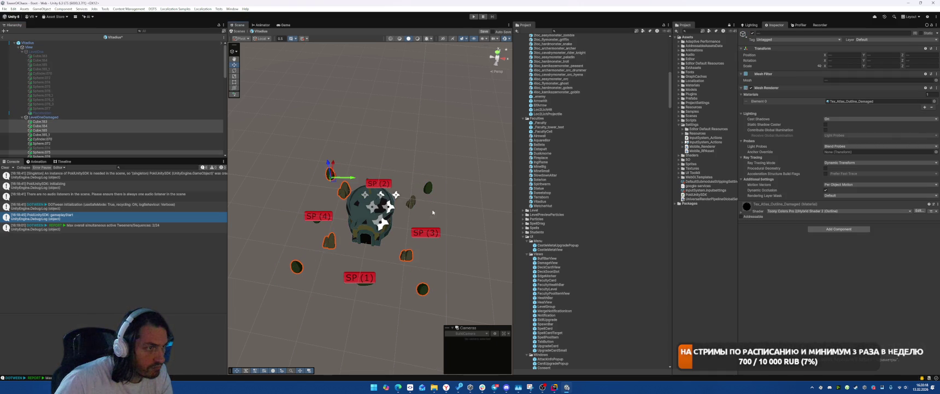
pyautogui.keyDown('shift'); pyautogui.click(411, 203); pyautogui.keyUp('shift')
pyautogui.keyDown('shift'); pyautogui.click(429, 188); pyautogui.keyUp('shift')
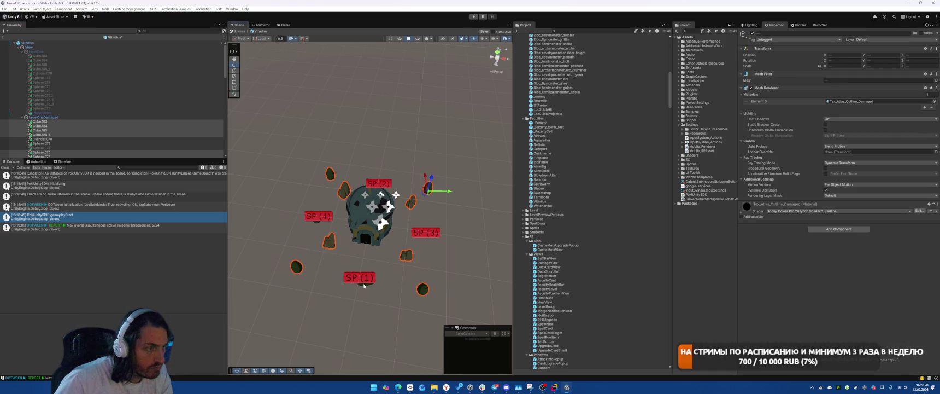
# Step: Reselect the LevelOneDamaged rocks beside SP (2) and SP (4)
pyautogui.keyDown('shift'); pyautogui.click(364, 284); pyautogui.keyUp('shift')
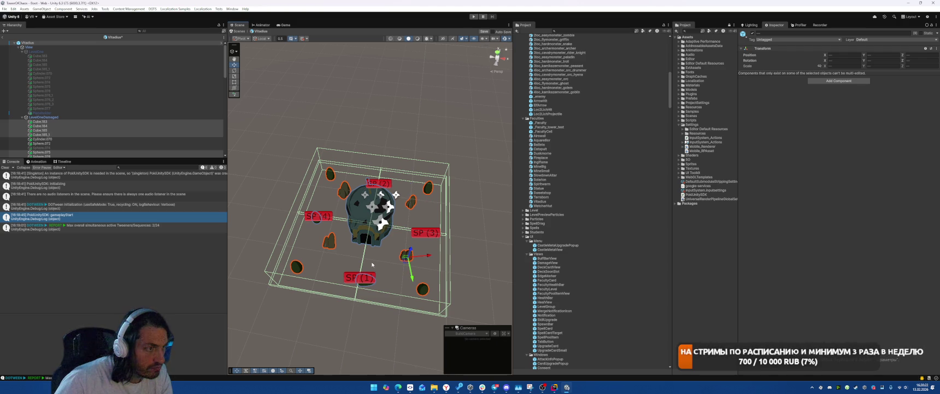
pyautogui.click(372, 265)
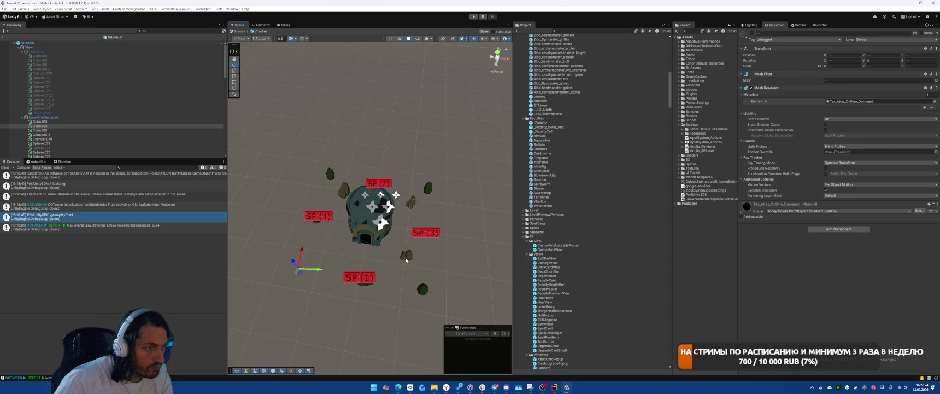
pyautogui.click(406, 257)
pyautogui.click(422, 288)
pyautogui.click(429, 190)
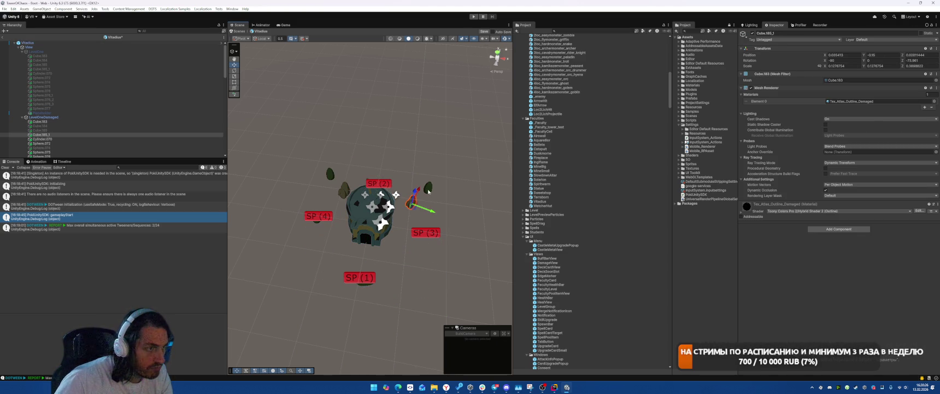
pyautogui.keyDown('shift'); pyautogui.click(428, 190); pyautogui.keyUp('shift')
pyautogui.click(345, 190)
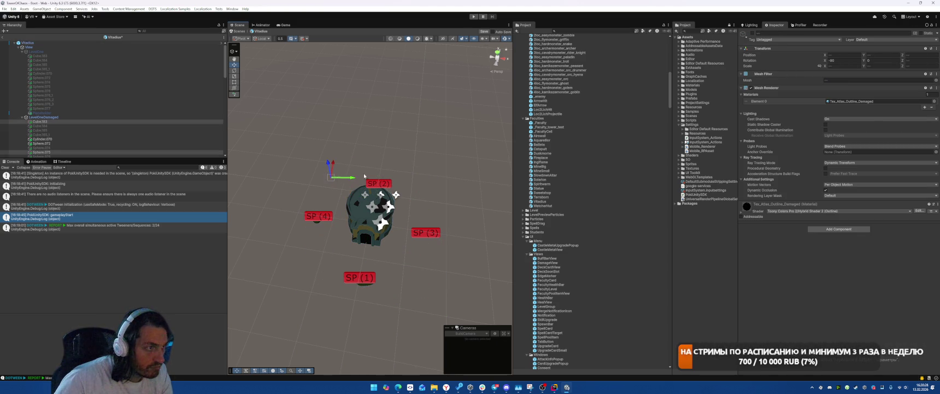
pyautogui.moveTo(336, 165)
pyautogui.mouseDown()
pyautogui.moveTo(380, 202)
pyautogui.moveTo(339, 197)
pyautogui.moveTo(393, 233)
pyautogui.mouseUp()
pyautogui.click(328, 192)
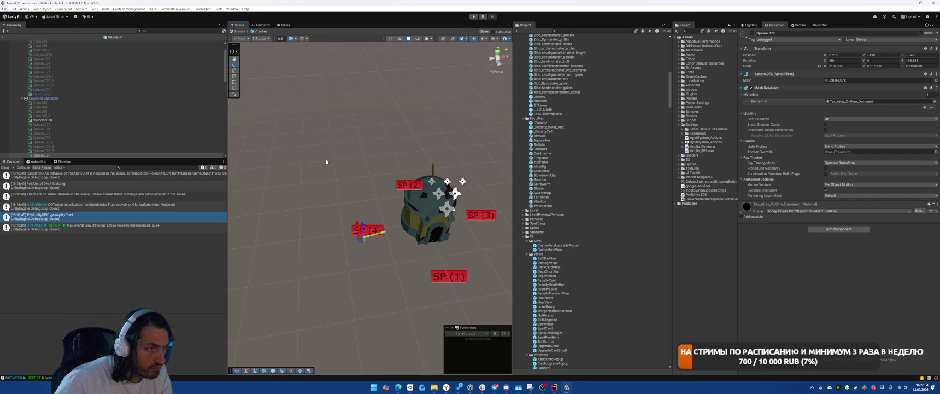
pyautogui.scroll(-5, 90, 98)
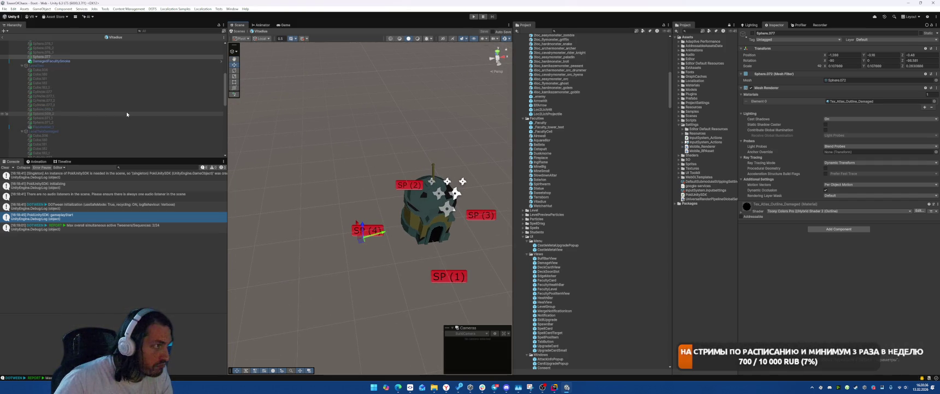
# Step: Show and frame the LevelTwo level, then hide LevelOneDamaged
pyautogui.click(84, 80)
pyautogui.hotkey('alt', 'shift', 'a')
pyautogui.press('f')
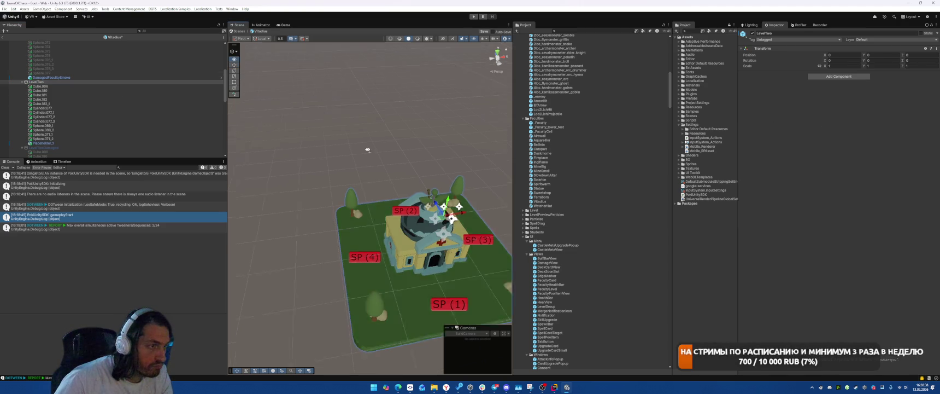
pyautogui.scroll(4, 94, 82)
pyautogui.click(94, 64)
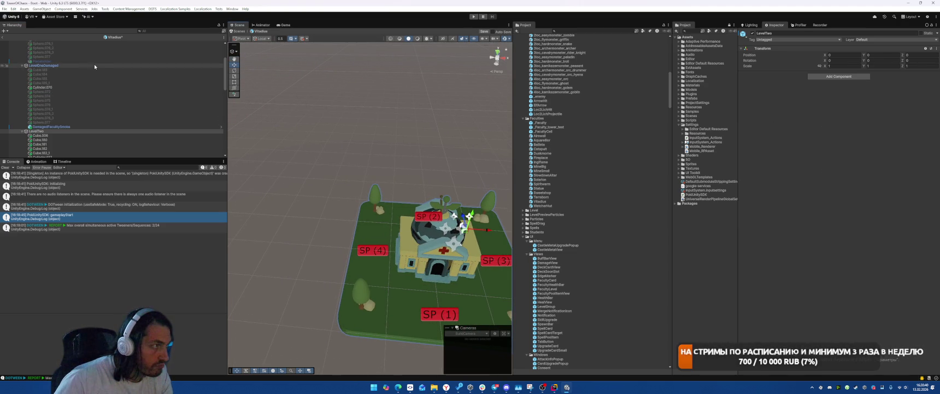
pyautogui.hotkey('alt', 'shift', 'a')
# Step: Deactivate the LevelTwo trees near the SP markers: top-left, right, and Cube.182
pyautogui.click(370, 288)
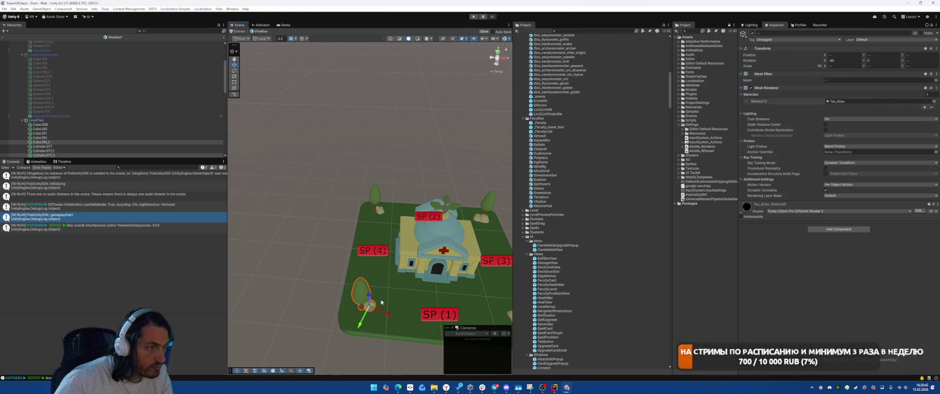
pyautogui.click(378, 209)
pyautogui.hotkey('alt', 'shift', 'a')
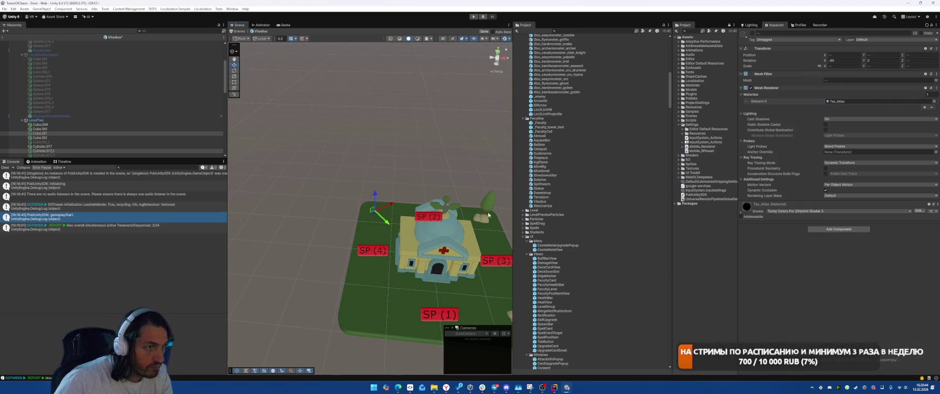
pyautogui.click(485, 200)
pyautogui.hotkey('alt', 'shift', 'a')
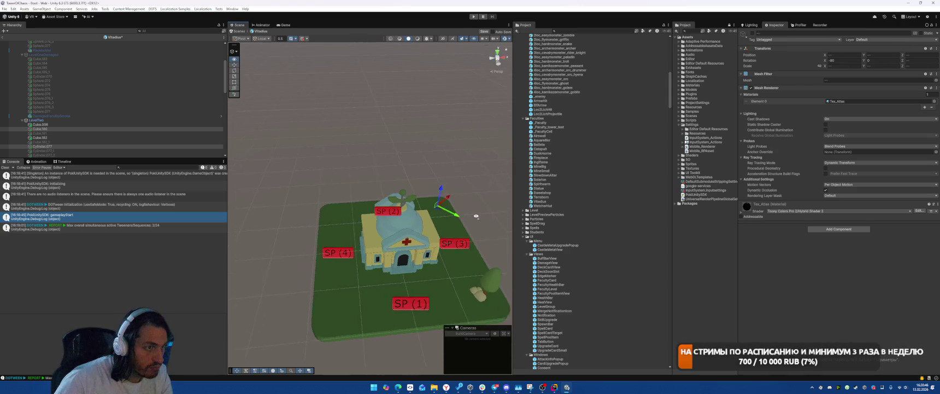
pyautogui.click(396, 283)
pyautogui.hotkey('alt', 'shift', 'a')
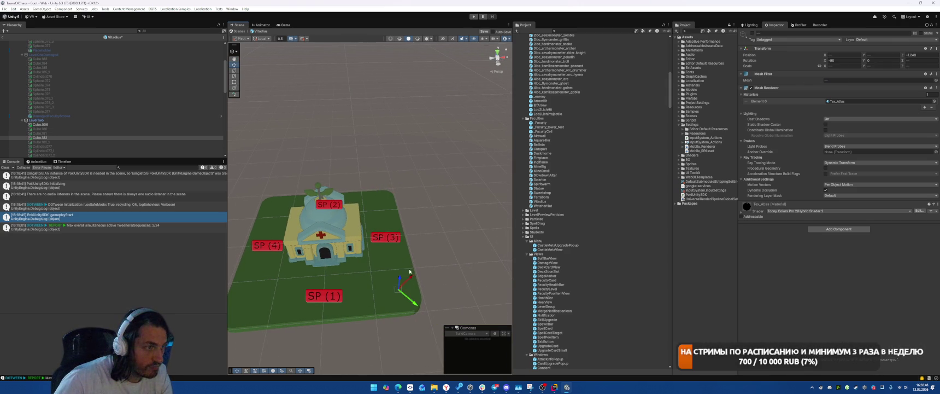
pyautogui.moveTo(417, 183); pyautogui.dragTo(371, 186)
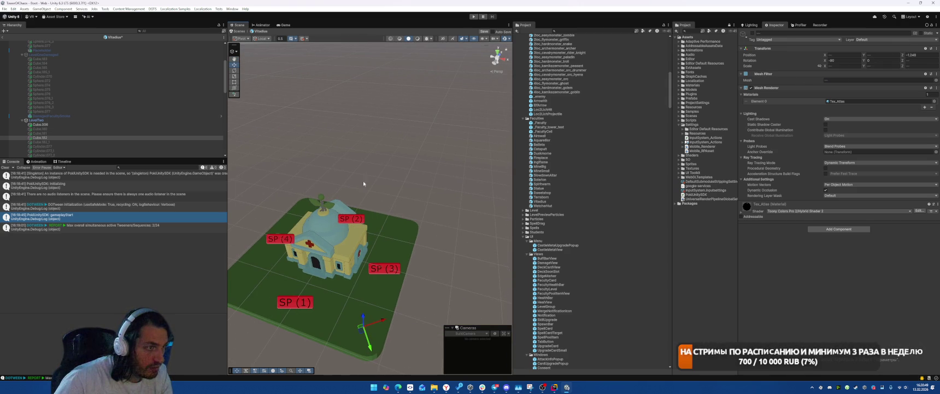
# Step: Deactivate LevelTwo and activate LevelTwoDamaged
pyautogui.click(60, 121)
pyautogui.hotkey('alt', 'shift', 'a')
pyautogui.scroll(-5, 60, 124)
pyautogui.click(62, 120)
pyautogui.hotkey('alt', 'shift', 'a')
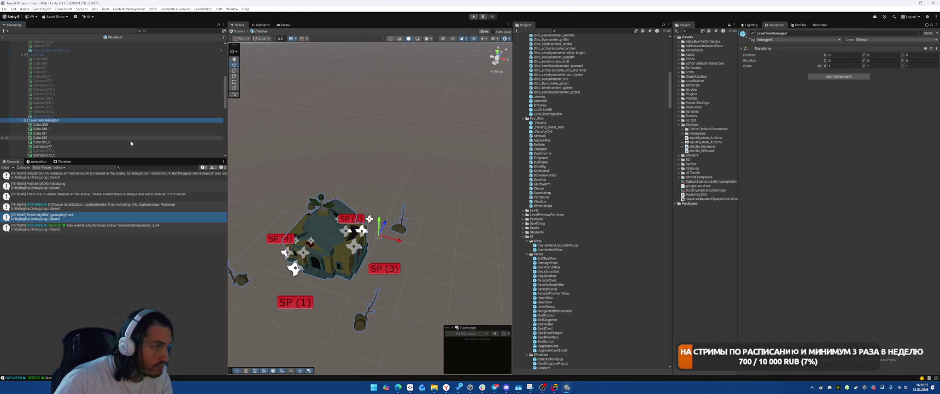
# Step: Hide trees Cube.182, Cube.180 and Cube.182_1 and bush Cube.181 around the damaged building
pyautogui.click(362, 325)
pyautogui.hotkey('alt', 'shift', 'a')
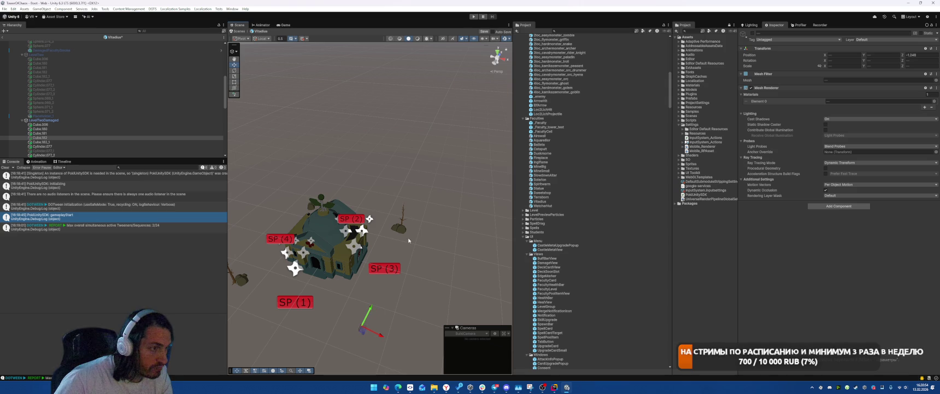
pyautogui.click(402, 230)
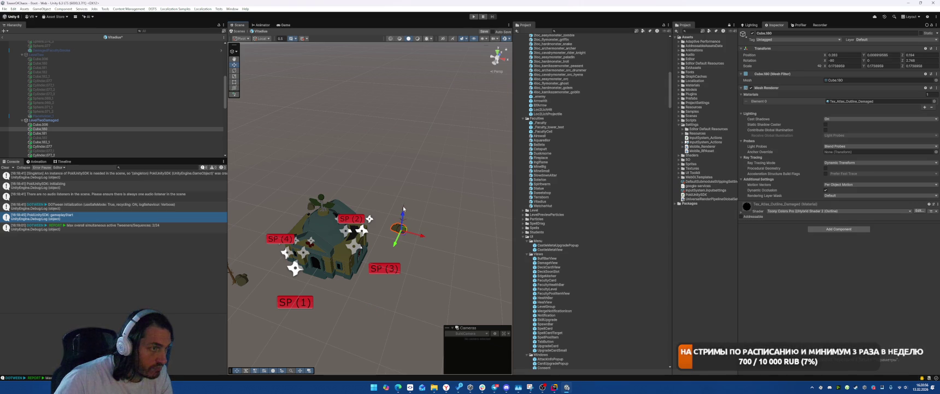
pyautogui.hotkey('alt', 'shift', 'a')
pyautogui.moveTo(403, 208); pyautogui.dragTo(359, 271)
pyautogui.click(359, 272)
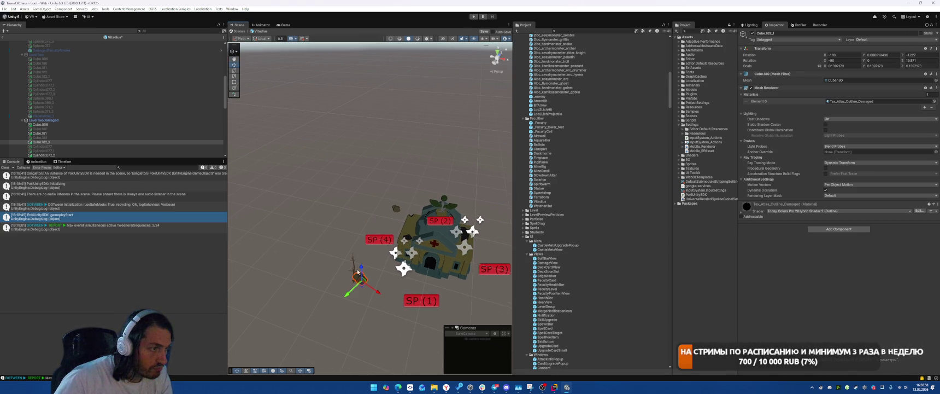
pyautogui.hotkey('alt', 'shift', 'a')
pyautogui.click(394, 208)
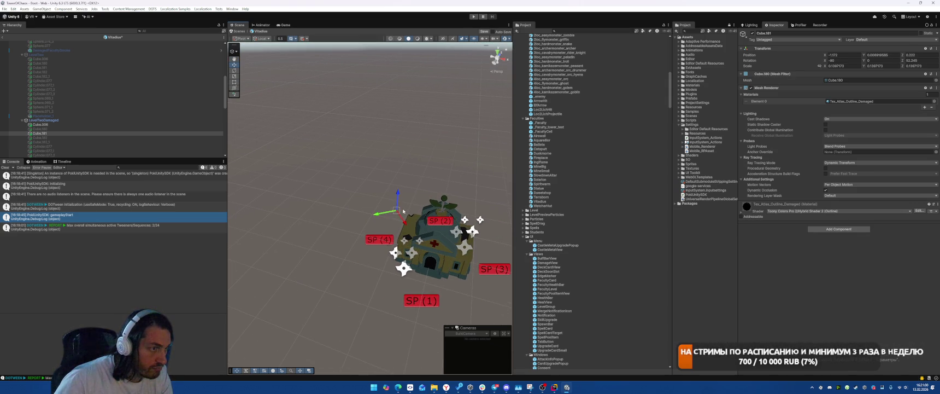
pyautogui.hotkey('alt', 'shift', 'a')
pyautogui.moveTo(394, 208)
pyautogui.mouseDown()
pyautogui.moveTo(393, 186)
pyautogui.moveTo(372, 192)
pyautogui.moveTo(409, 195)
pyautogui.moveTo(472, 242)
pyautogui.moveTo(437, 241)
pyautogui.mouseUp()
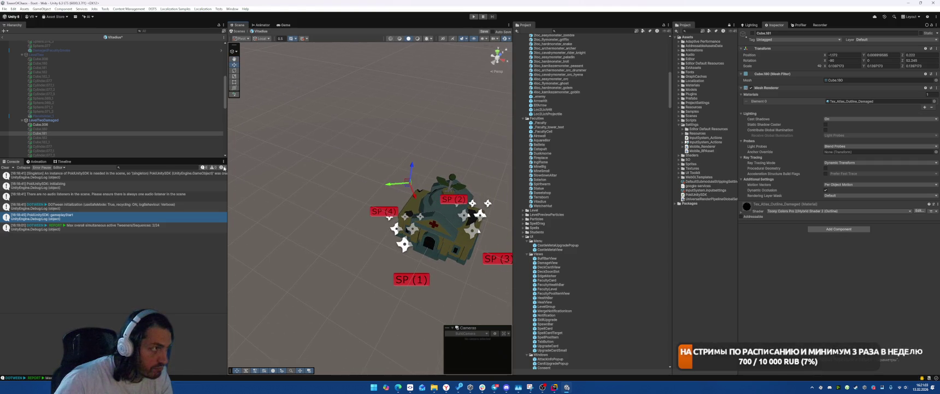
# Step: Deactivate the LevelTwoDamaged level
pyautogui.click(123, 120)
pyautogui.hotkey('alt', 'shift', 'a')
pyautogui.scroll(-3, 123, 127)
# Step: Activate LevelThree and hide the five trees around its castle near the SP markers
pyautogui.click(77, 141)
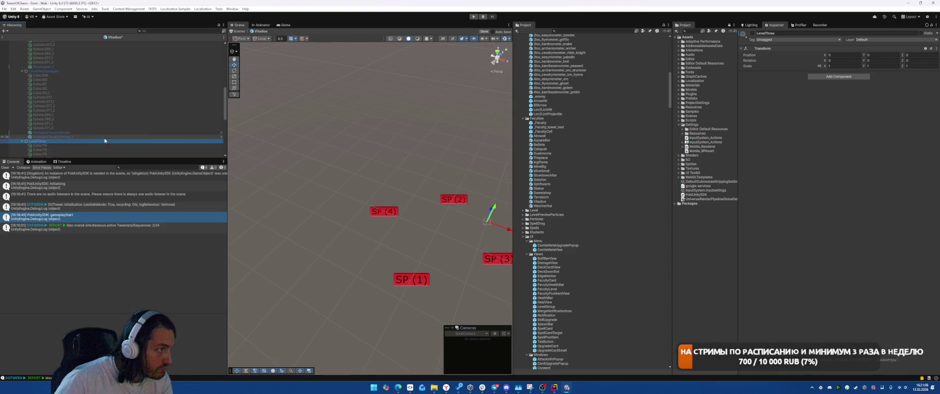
pyautogui.hotkey('alt', 'shift', 'a')
pyautogui.moveTo(386, 247)
pyautogui.mouseDown()
pyautogui.moveTo(335, 232)
pyautogui.moveTo(311, 265)
pyautogui.moveTo(403, 234)
pyautogui.mouseUp()
pyautogui.click(389, 296)
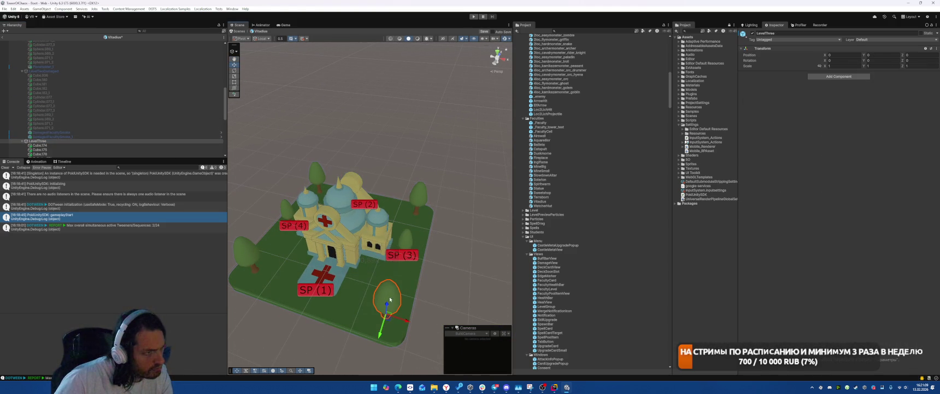
pyautogui.keyDown('shift'); pyautogui.click(405, 241); pyautogui.keyUp('shift')
pyautogui.keyDown('shift'); pyautogui.click(420, 203); pyautogui.keyUp('shift')
pyautogui.keyDown('shift'); pyautogui.click(317, 174); pyautogui.keyUp('shift')
pyautogui.keyDown('shift'); pyautogui.click(286, 212); pyautogui.keyUp('shift')
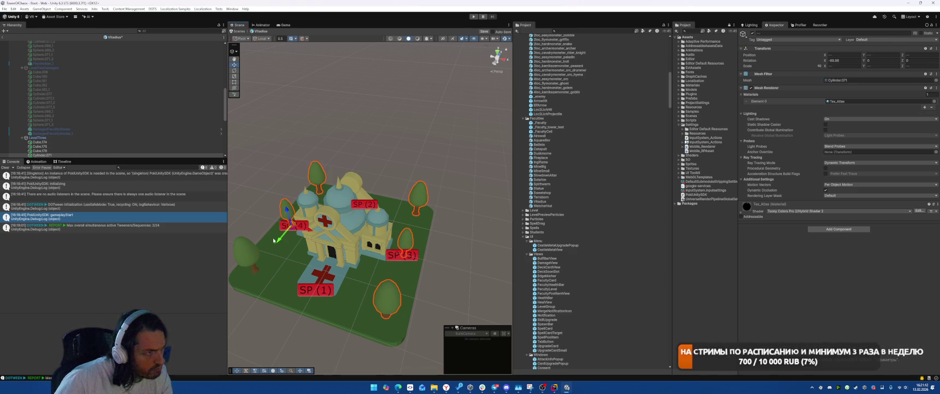
pyautogui.hotkey('alt', 'shift', 'a')
pyautogui.scroll(-3, 51, 110)
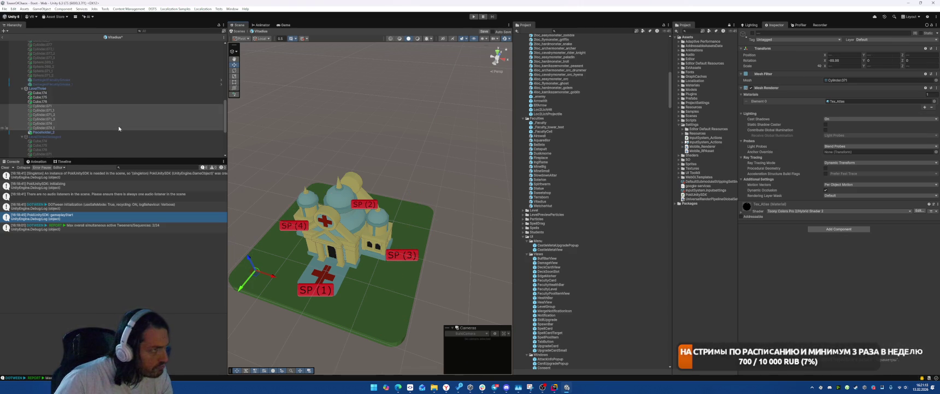
# Step: Deactivate LevelThree, activate LevelThreeDamaged, and select its dead trees and bare branch
pyautogui.click(51, 89)
pyautogui.hotkey('alt', 'shift', 'a')
pyautogui.click(46, 136)
pyautogui.hotkey('alt', 'shift', 'a')
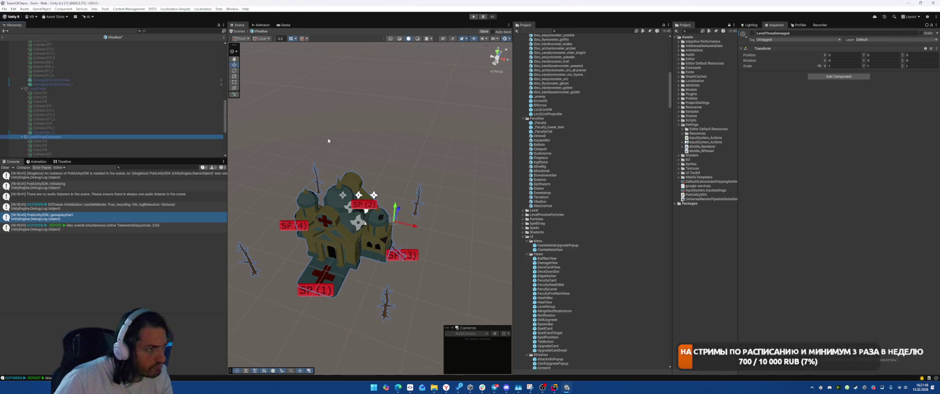
pyautogui.click(392, 293)
pyautogui.keyDown('shift'); pyautogui.click(418, 198); pyautogui.keyUp('shift')
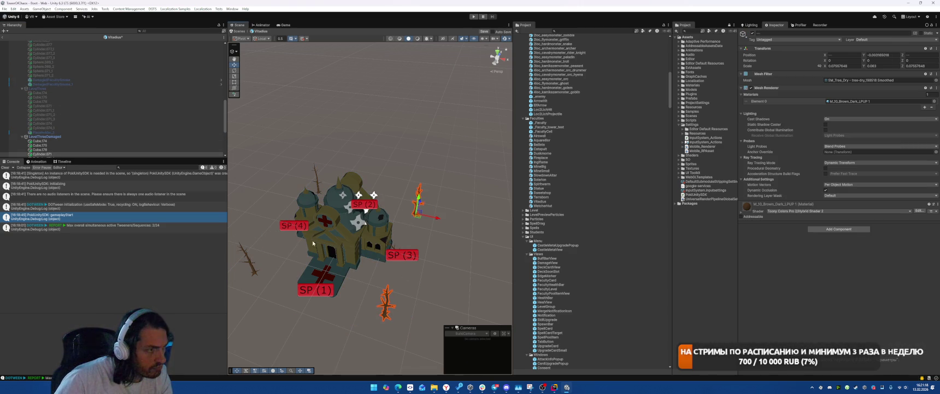
pyautogui.keyDown('shift'); pyautogui.click(247, 254); pyautogui.keyUp('shift')
pyautogui.keyDown('shift'); pyautogui.click(316, 177); pyautogui.keyUp('shift')
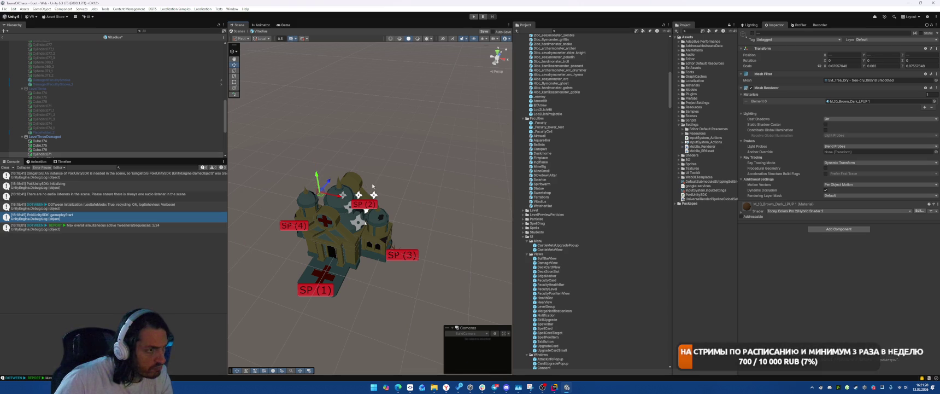
# Step: Check the Cube.176 and Cylinder.074_1 castle pieces, then deactivate LevelThreeDamaged and select LevelOne
pyautogui.moveTo(316, 178); pyautogui.dragTo(246, 213)
pyautogui.click(249, 212)
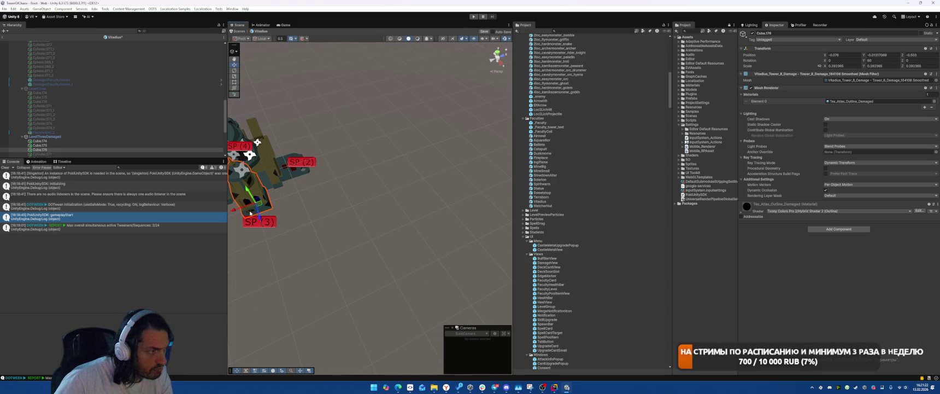
pyautogui.click(249, 214)
pyautogui.moveTo(317, 207)
pyautogui.mouseDown()
pyautogui.moveTo(412, 180)
pyautogui.moveTo(494, 205)
pyautogui.moveTo(445, 208)
pyautogui.mouseUp()
pyautogui.click(125, 116)
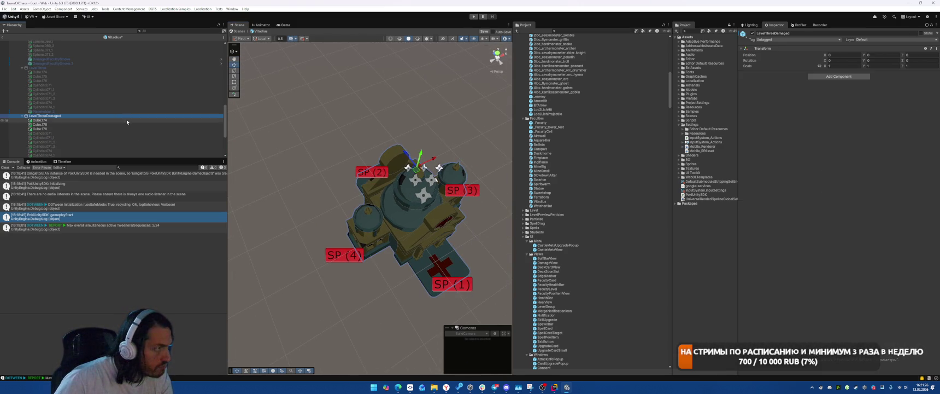
pyautogui.scroll(3, 131, 106)
pyautogui.hotkey('alt', 'shift', 'a')
pyautogui.scroll(5, 110, 93)
pyautogui.click(38, 51)
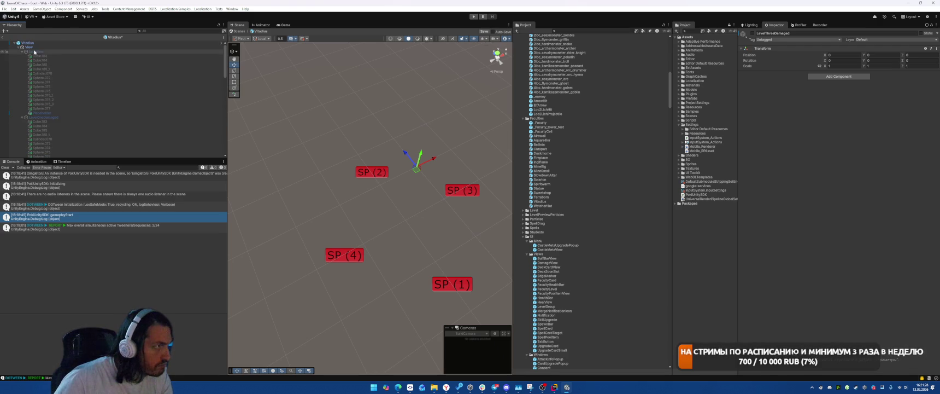
# Step: Return to the Boot scene, enter play mode, start a battle, and place three cards on the grid
pyautogui.click(3, 37)
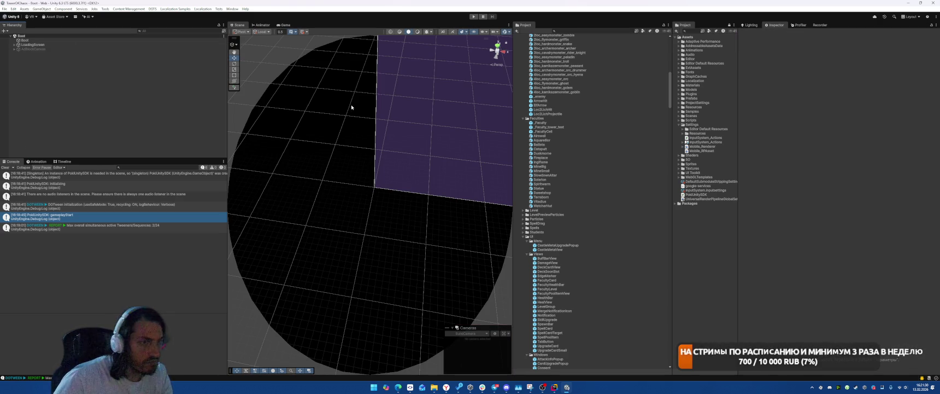
pyautogui.click(473, 17)
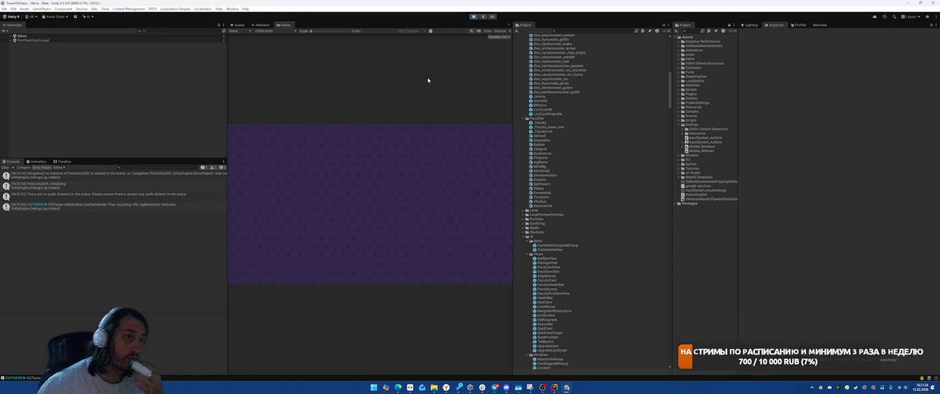
pyautogui.click(370, 241)
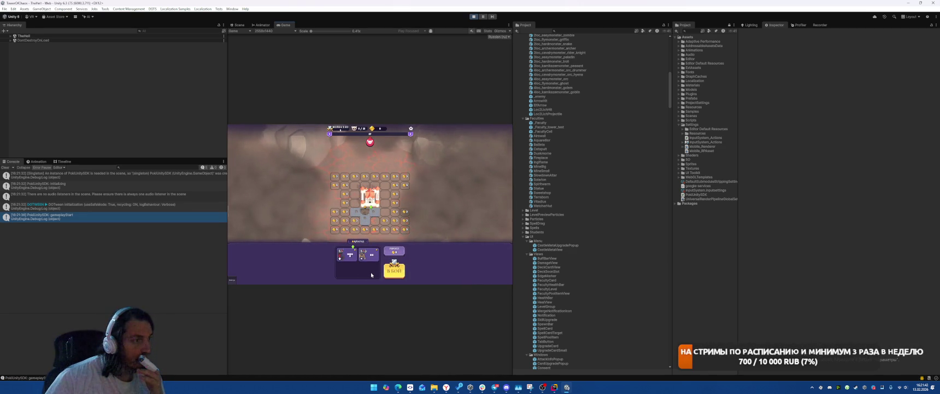
pyautogui.moveTo(369, 254); pyautogui.dragTo(361, 186)
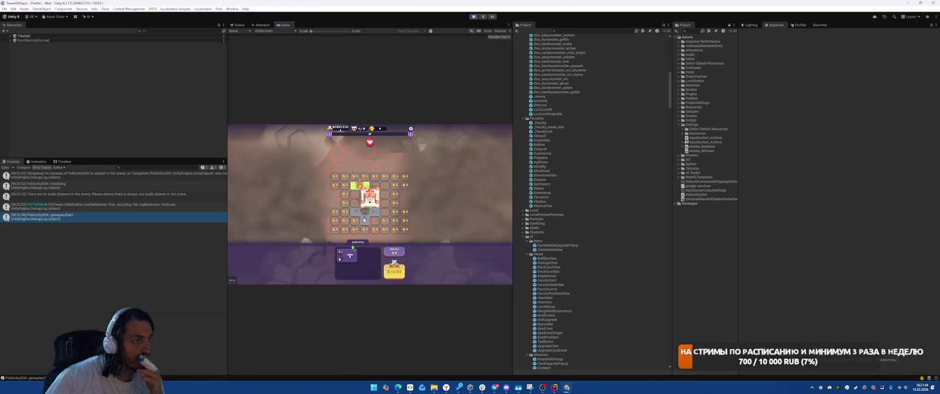
pyautogui.moveTo(341, 264); pyautogui.dragTo(359, 184)
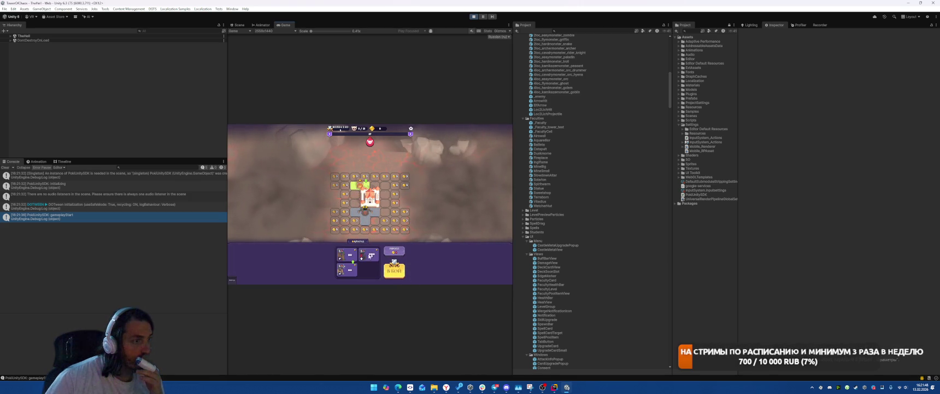
pyautogui.moveTo(349, 274)
pyautogui.mouseDown()
pyautogui.moveTo(385, 207)
pyautogui.moveTo(355, 215)
pyautogui.mouseUp()
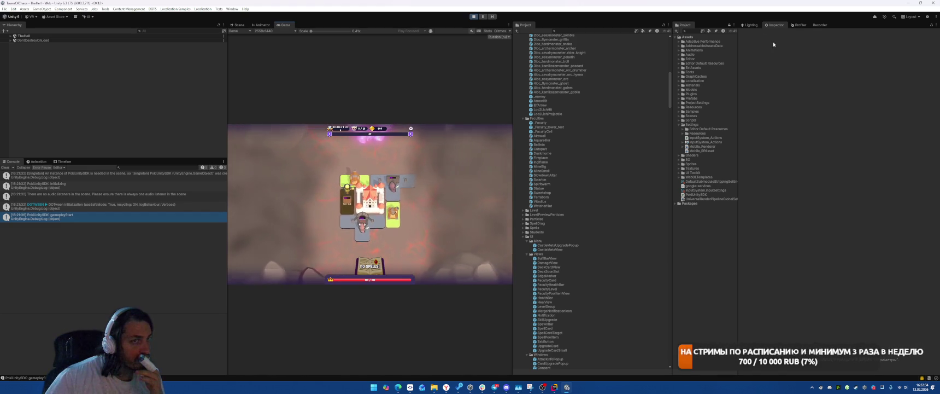
# Step: Inspect the GameWindow(Clone) object in TheHell scene and record a single frame as take 33
pyautogui.click(11, 36)
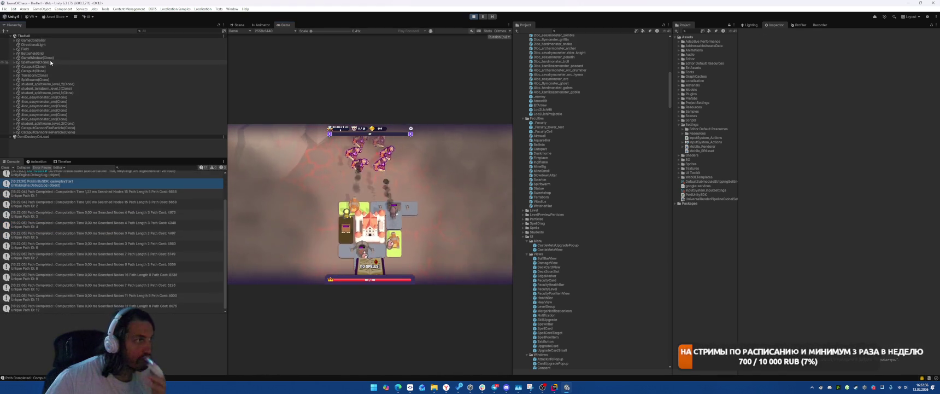
pyautogui.click(65, 58)
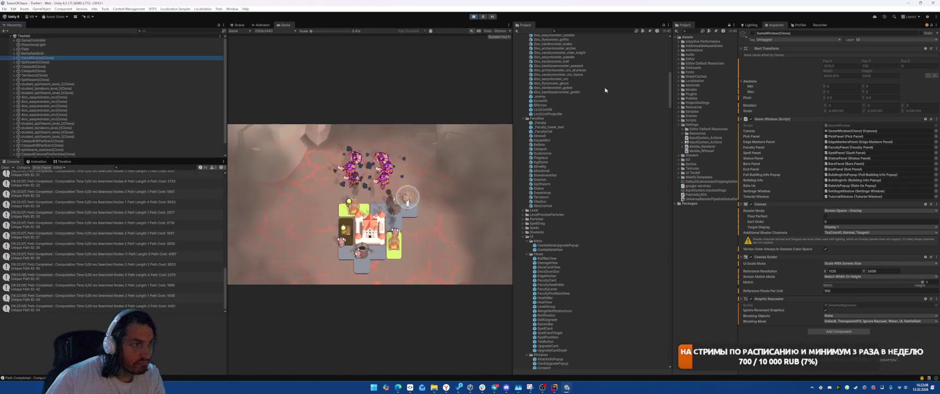
pyautogui.click(819, 25)
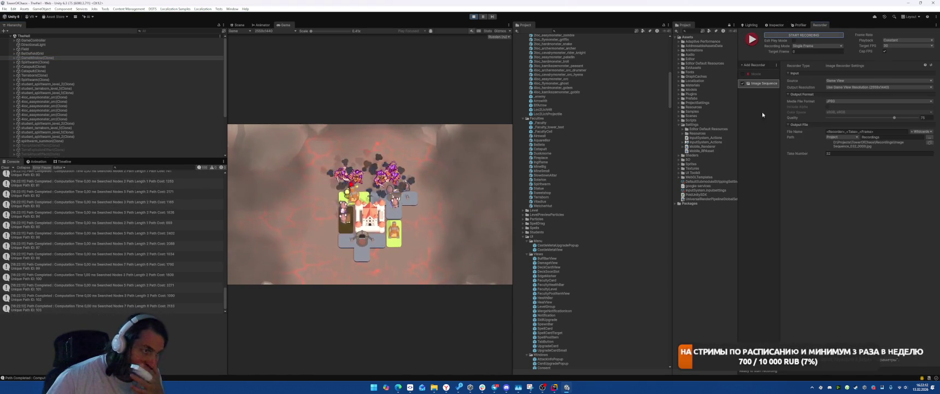
pyautogui.click(814, 35)
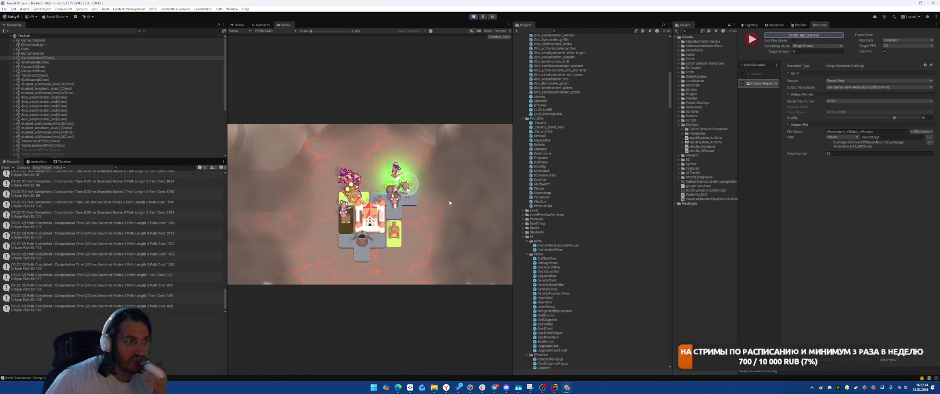
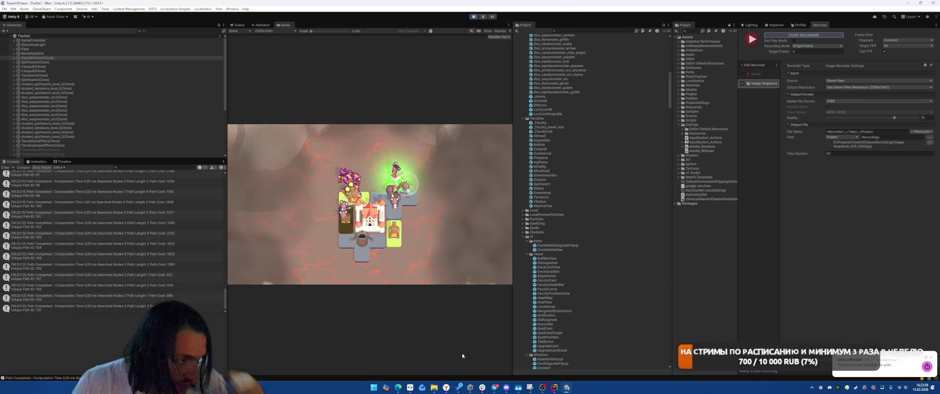
# Step: Leave the Unity editor for the browser showing coolors.co Trending Color Palettes
pyautogui.moveTo(446, 387)
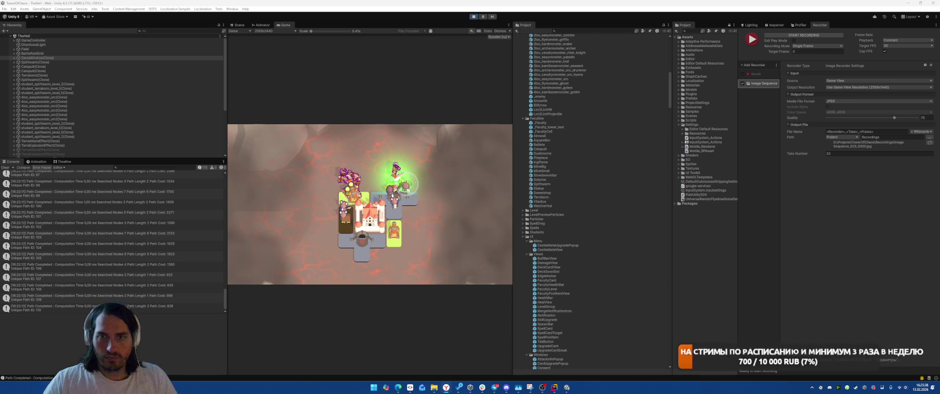
pyautogui.hotkey('alt', 'Tab')
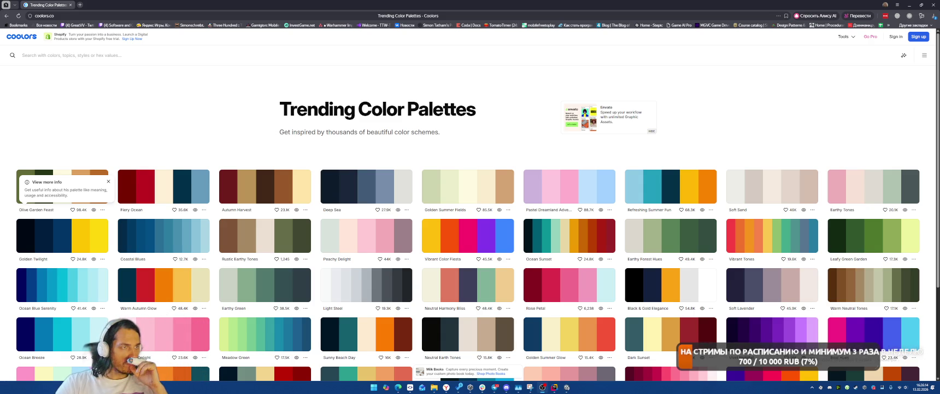
# Step: At the bottom of the palette list, copy yellow FFBA08 and open Vibrant Fusion's quick view
pyautogui.scroll(-2, 564, 132)
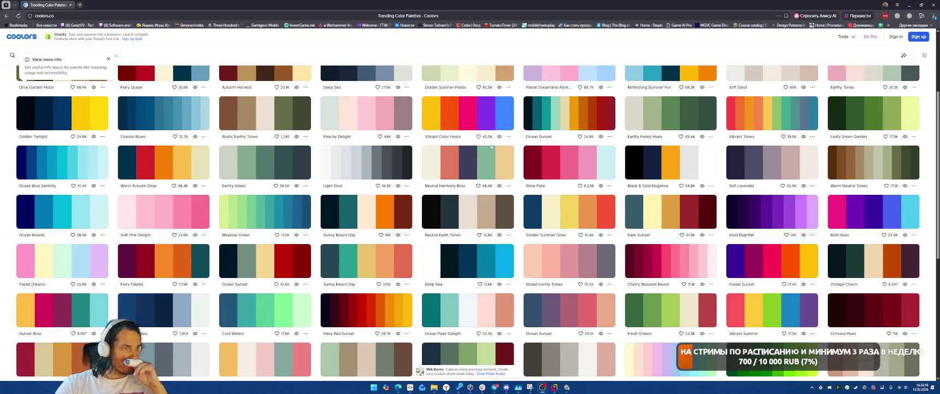
pyautogui.scroll(-3, 554, 164)
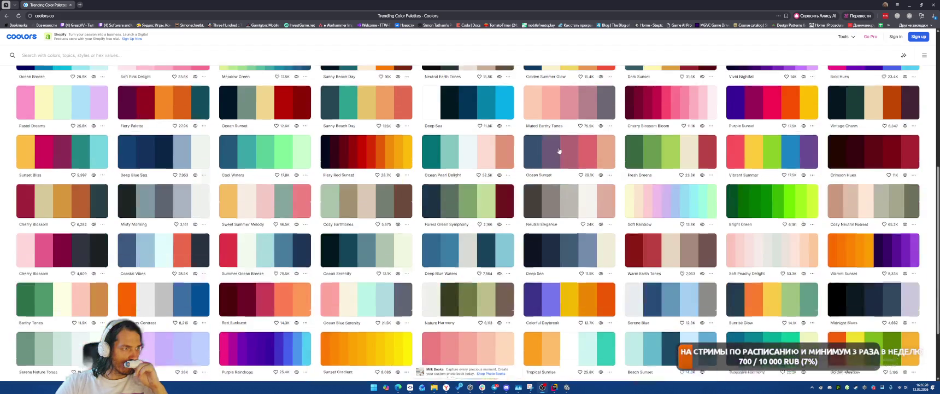
pyautogui.scroll(-2, 562, 133)
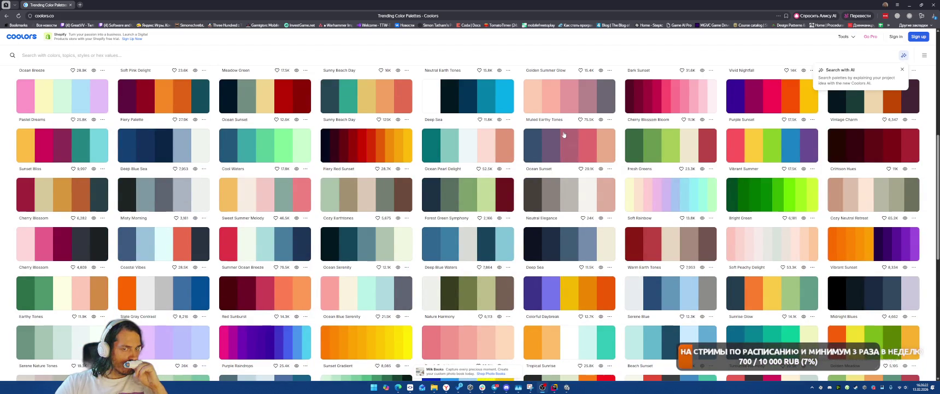
pyautogui.scroll(-2, 557, 132)
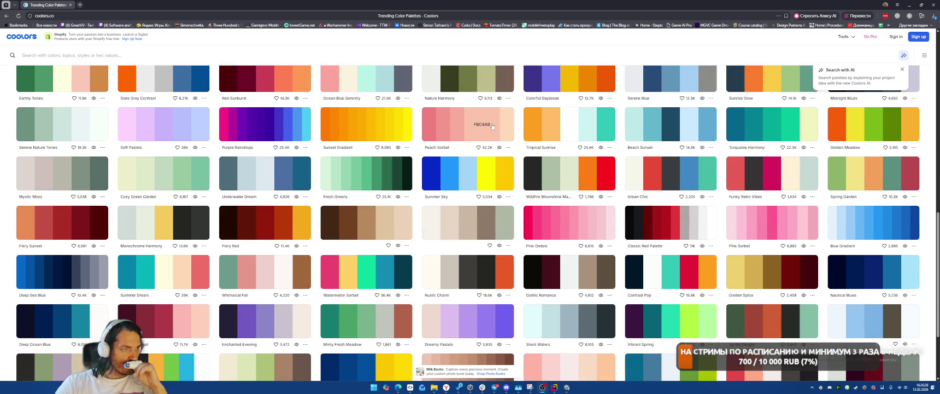
pyautogui.scroll(10, 492, 124)
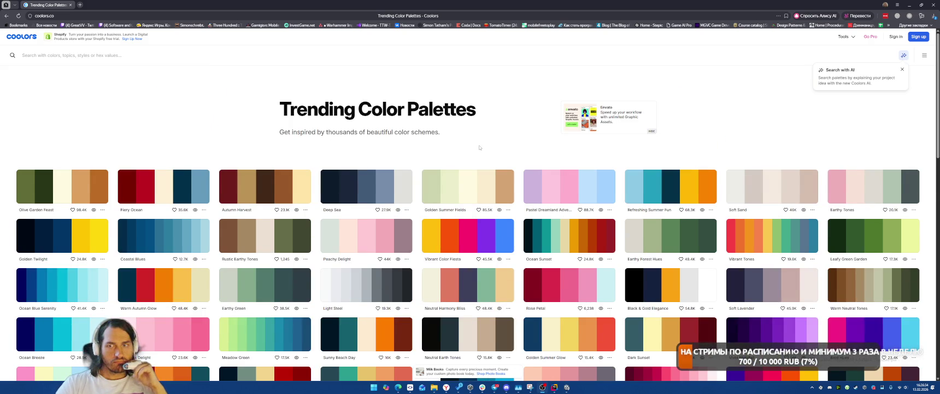
pyautogui.scroll(-5, 481, 151)
pyautogui.scroll(-3, 489, 155)
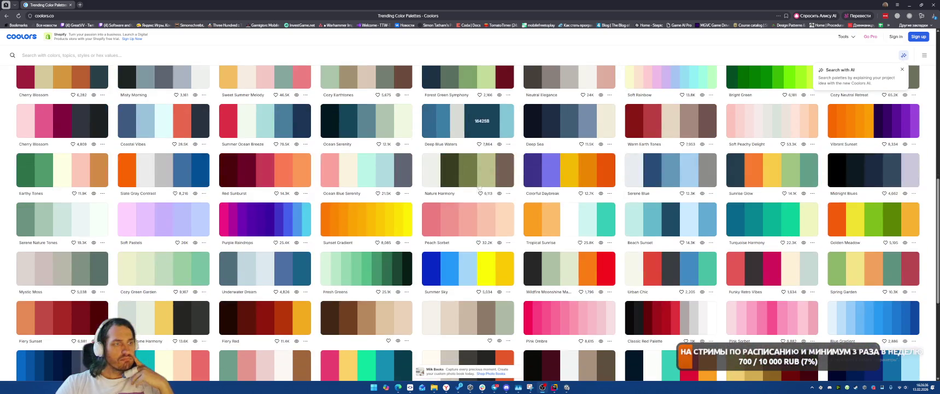
pyautogui.scroll(-3, 437, 159)
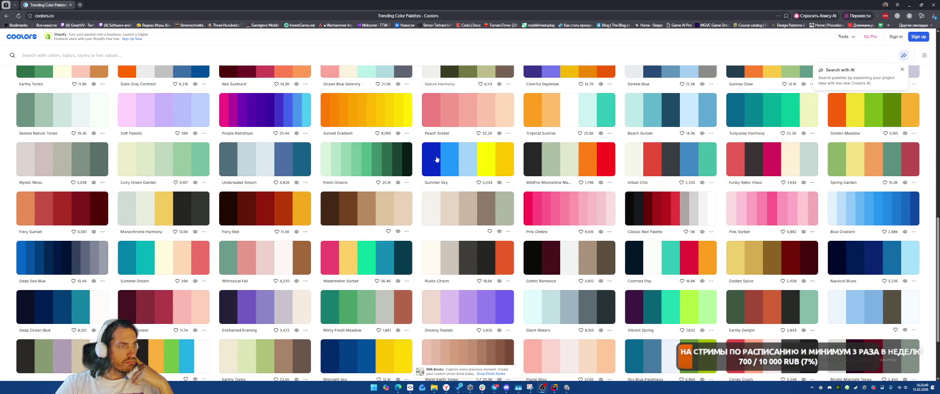
pyautogui.scroll(-2, 437, 159)
pyautogui.scroll(-2, 443, 159)
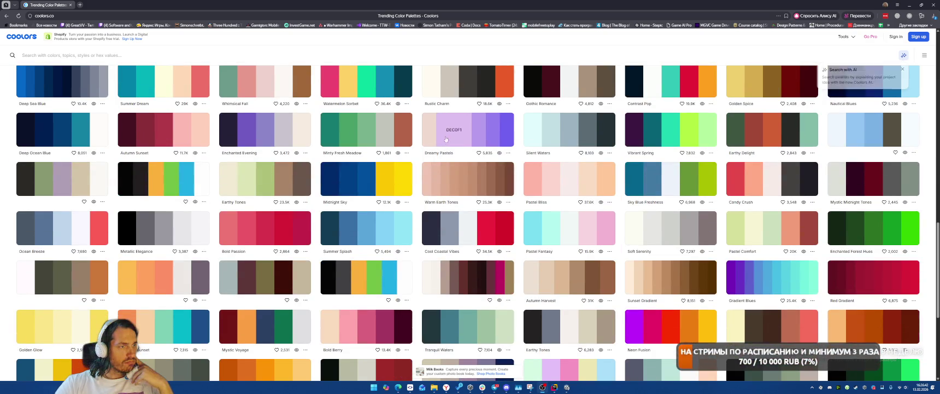
pyautogui.scroll(-3, 444, 112)
pyautogui.scroll(-2, 444, 112)
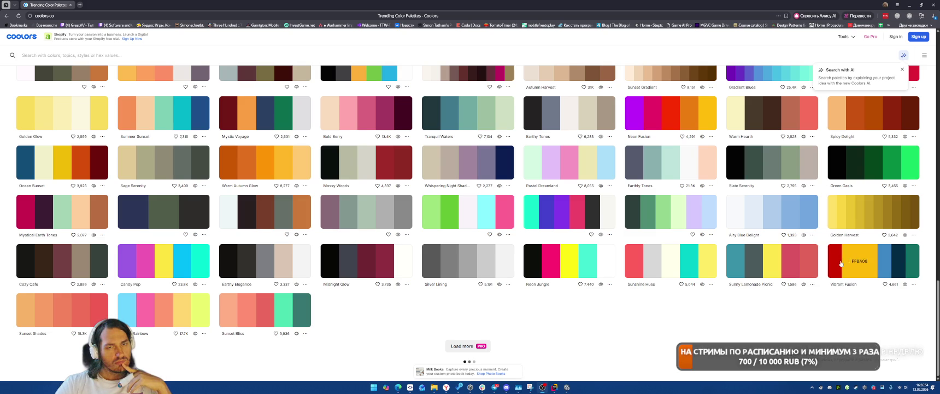
pyautogui.click(873, 262)
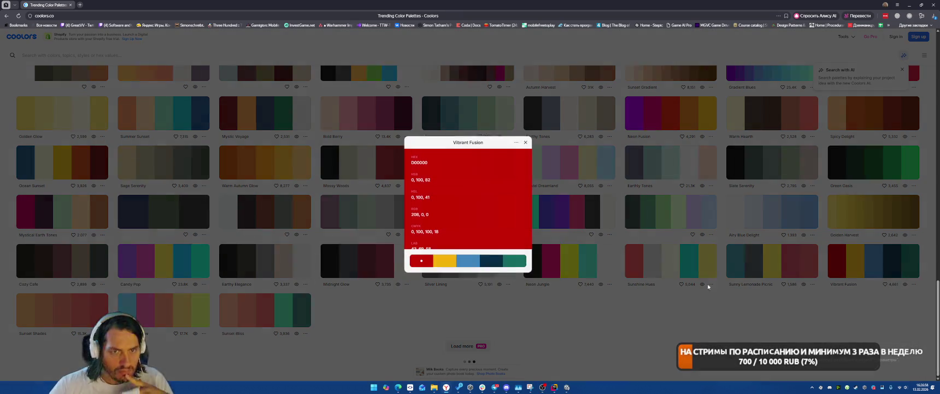
pyautogui.click(905, 283)
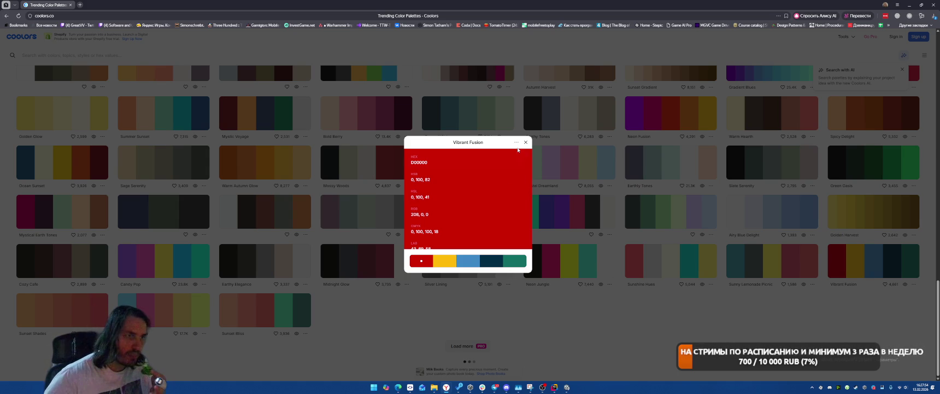
# Step: Close Vibrant Fusion, check Pastel Dreamland's colour values, close it and scroll back up the grid
pyautogui.click(526, 143)
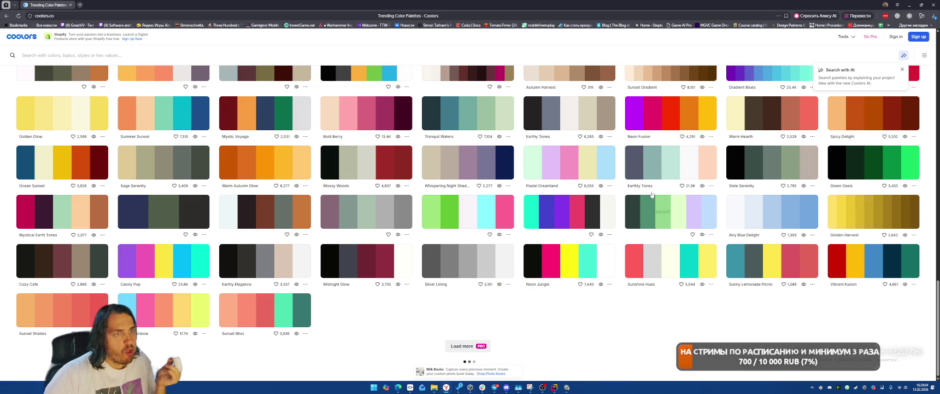
pyautogui.click(601, 186)
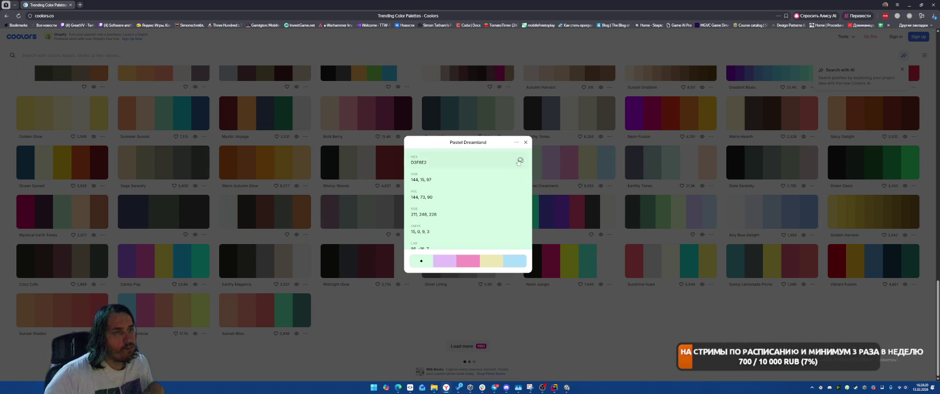
pyautogui.click(525, 143)
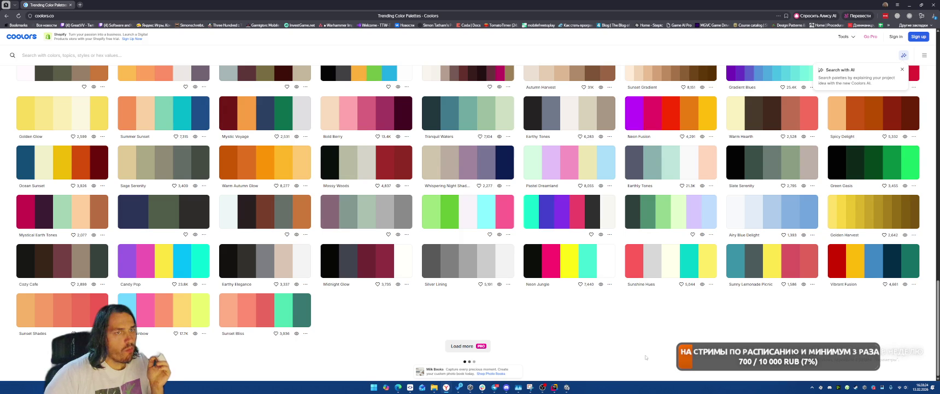
pyautogui.scroll(2, 645, 357)
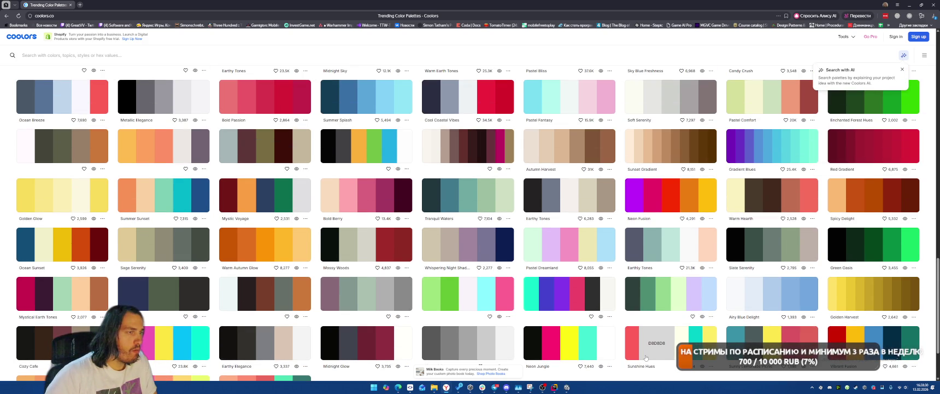
pyautogui.scroll(3, 645, 357)
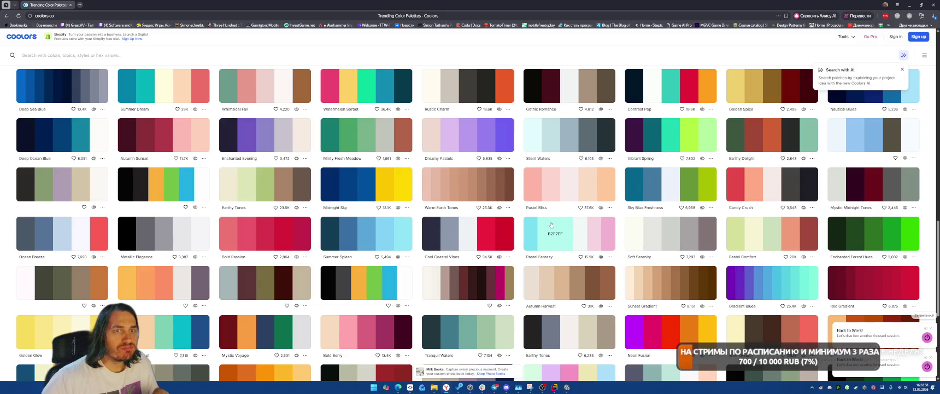
# Step: Copy red A24936 from Earthy Delight's quick view, then bring the Rider editor forward
pyautogui.click(804, 158)
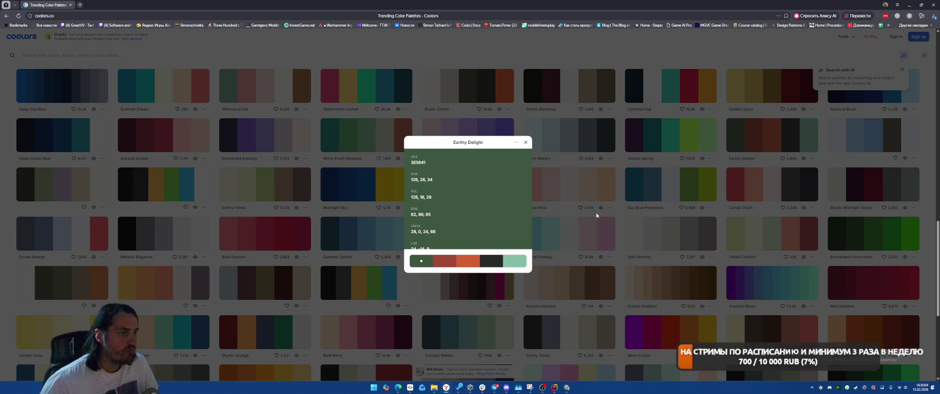
pyautogui.click(444, 261)
pyautogui.click(521, 163)
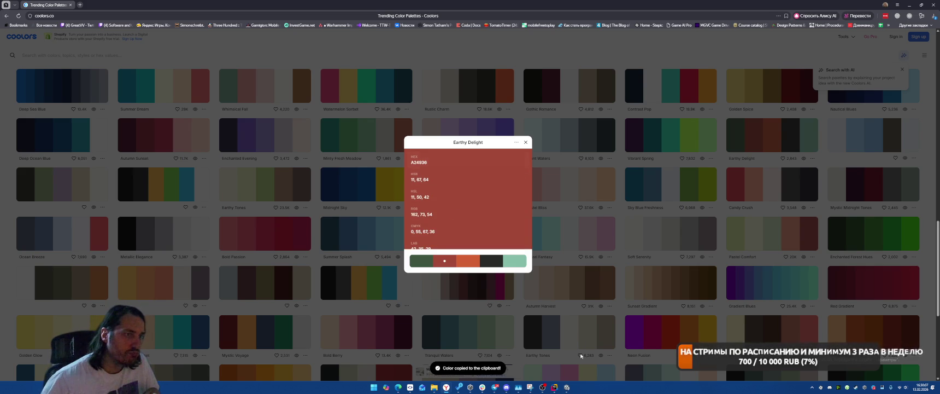
pyautogui.click(554, 387)
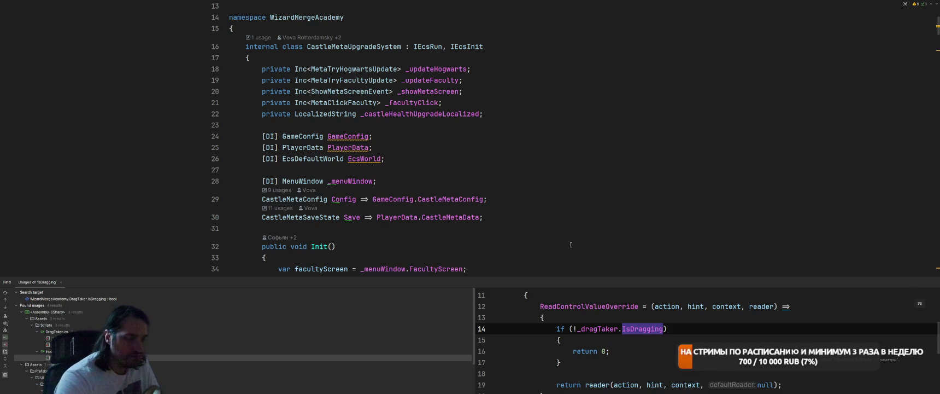
# Step: Minimise the Recordings Explorer window and return to the Unity editor
pyautogui.hotkey('alt', 'Tab')
pyautogui.hotkey('alt', 'Tab')
pyautogui.hotkey('alt', 'Tab')
pyautogui.hotkey('alt', 'Tab')
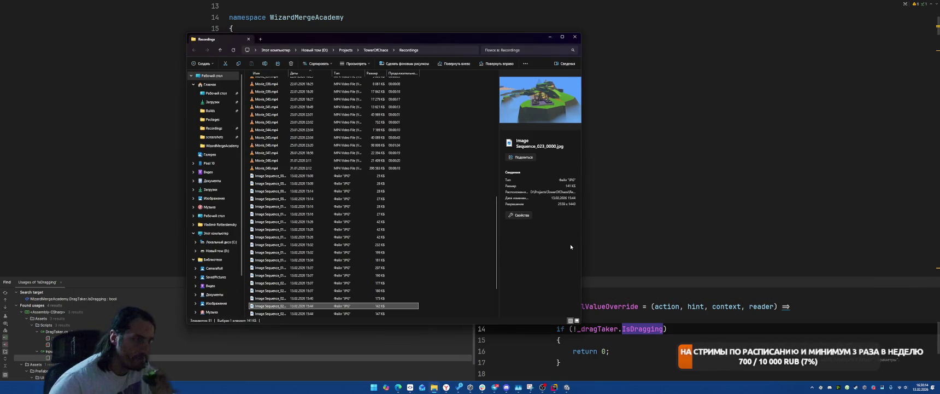
pyautogui.click(552, 39)
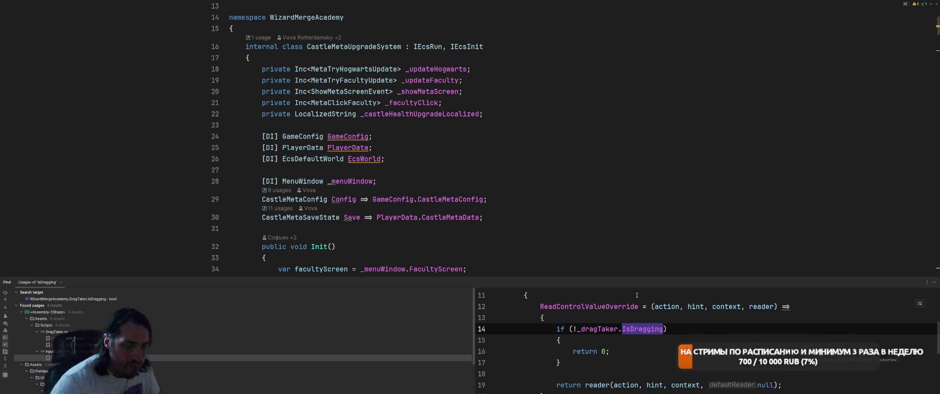
pyautogui.hotkey('alt', 'Tab')
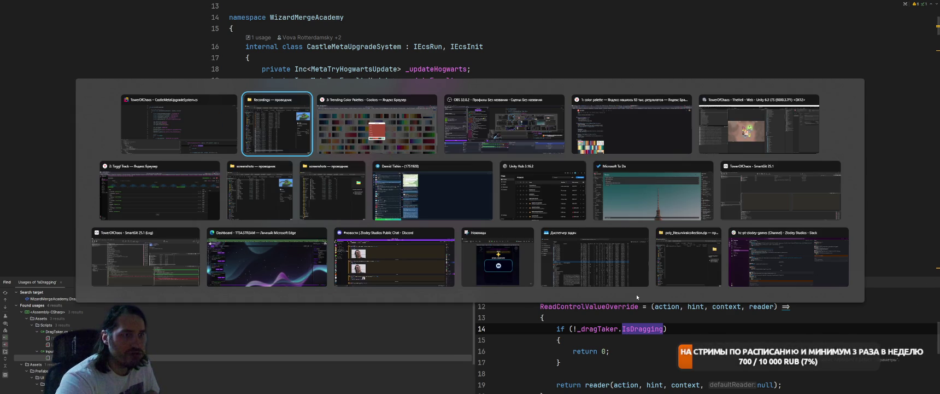
pyautogui.hotkey('alt', 'Tab')
pyautogui.hotkey('alt', 'Tab')
pyautogui.hotkey('alt', 'Tab')
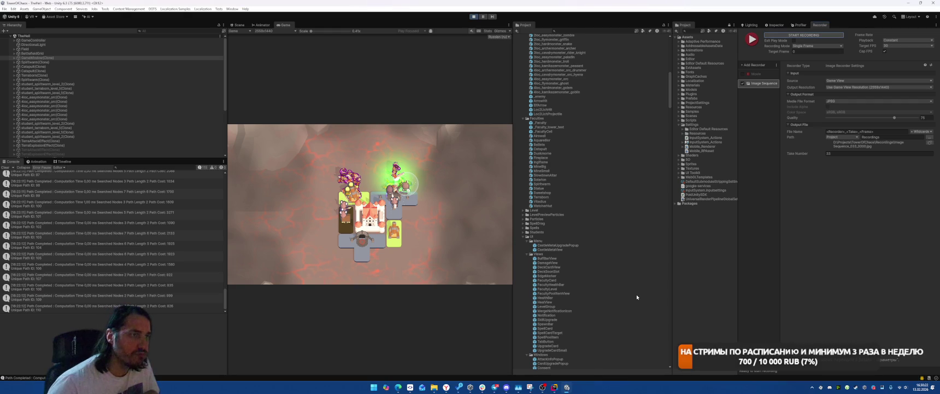
pyautogui.moveTo(446, 387)
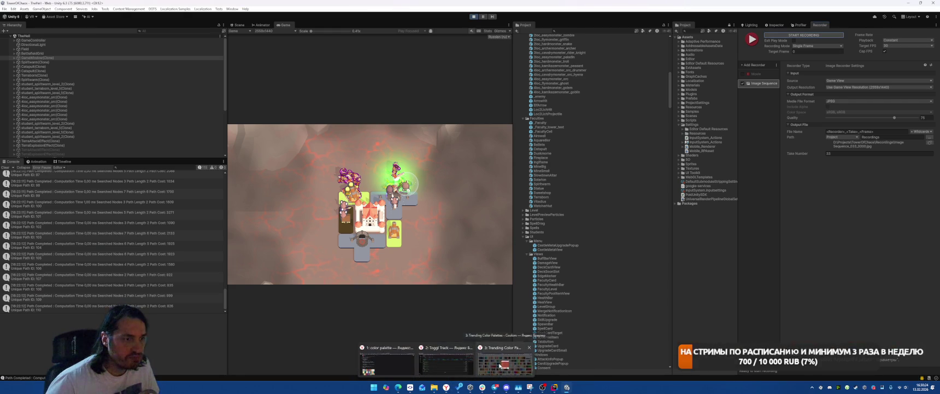
pyautogui.click(447, 355)
pyautogui.moveTo(656, 6); pyautogui.dragTo(689, 41)
pyautogui.hotkey('alt', 'Tab')
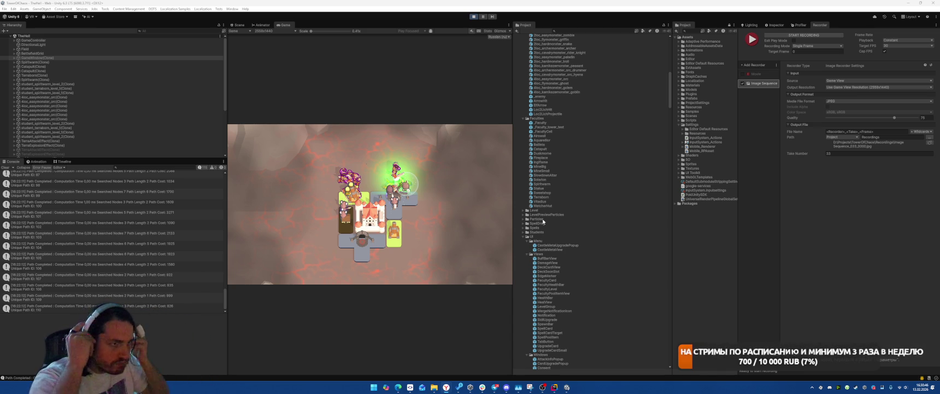
# Step: In Scene view, paste red A24936 into Terraborn's Albedo colour, then expand Spiritwarm_1's material
pyautogui.click(239, 25)
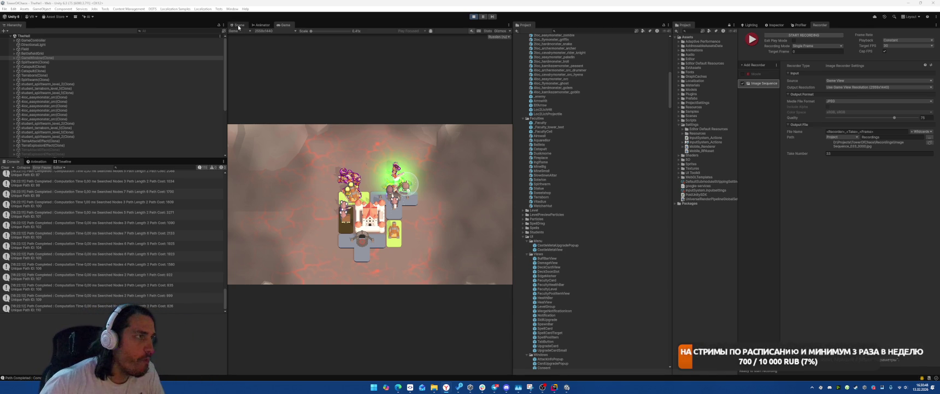
pyautogui.scroll(5, 364, 290)
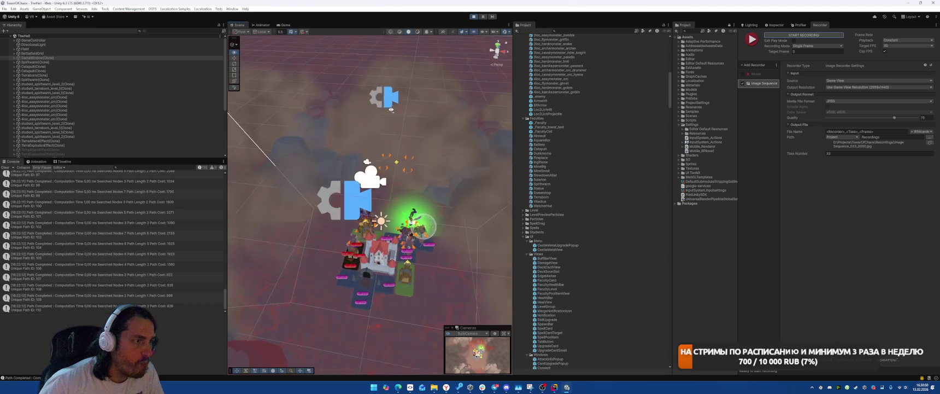
pyautogui.click(364, 290)
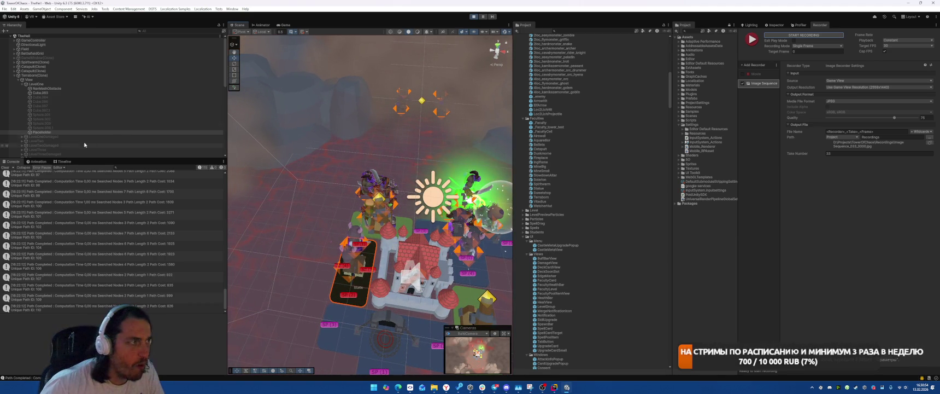
pyautogui.click(842, 101)
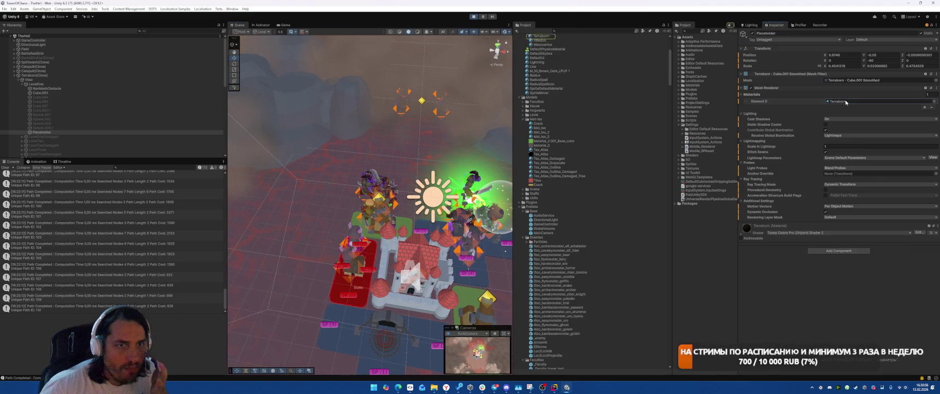
pyautogui.click(540, 101)
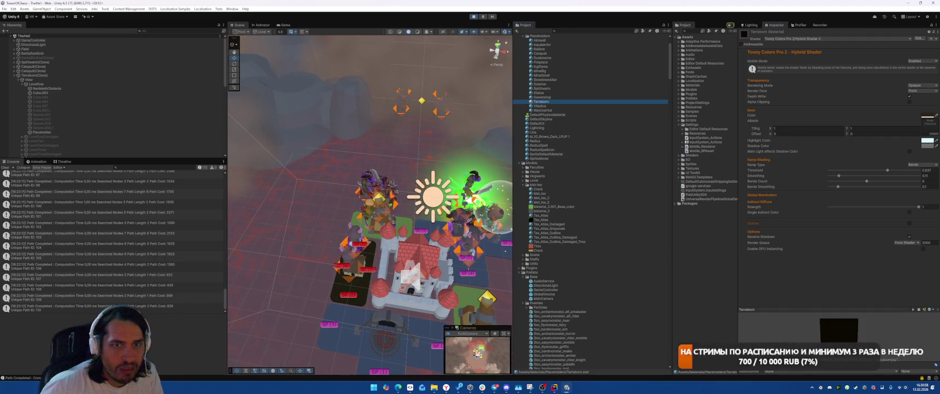
pyautogui.click(927, 115)
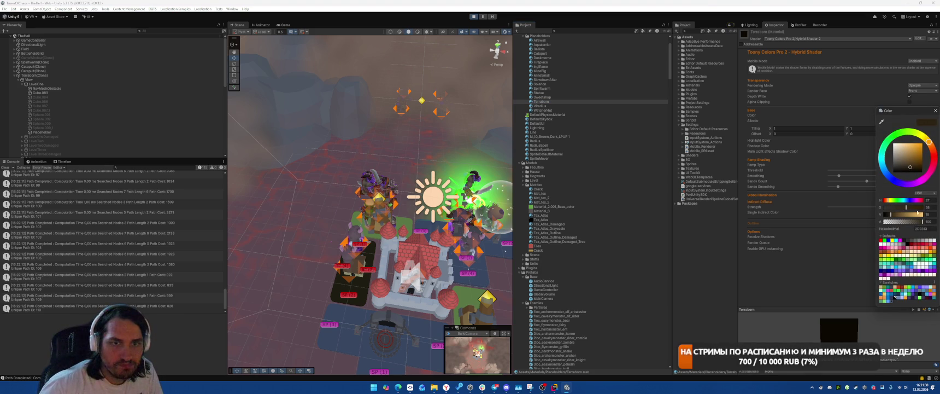
pyautogui.hotkey('ctrl', 'v')
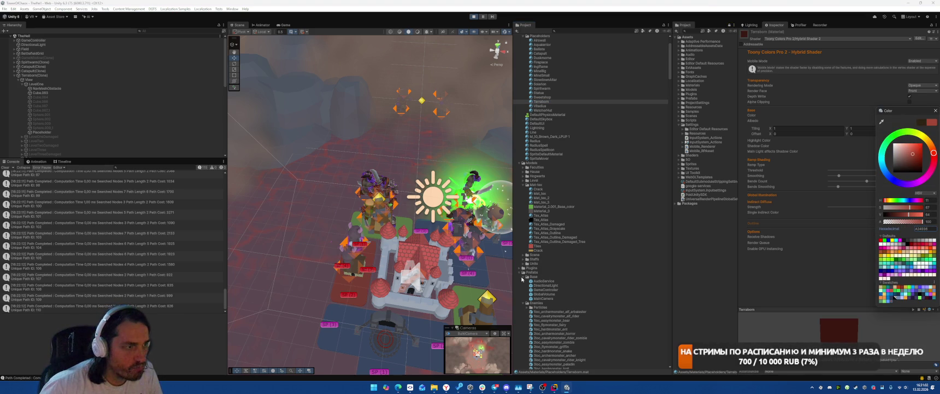
pyautogui.click(349, 316)
pyautogui.click(774, 207)
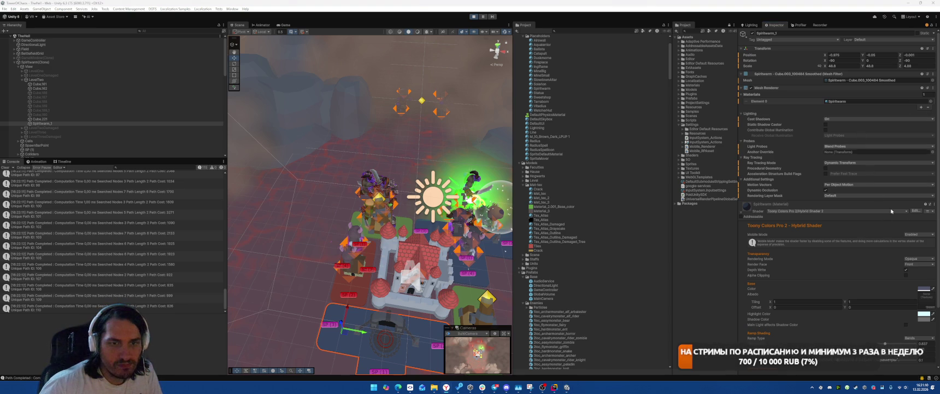
# Step: Paste a dark green hex value into Spiritwarm's Base Color
pyautogui.click(923, 288)
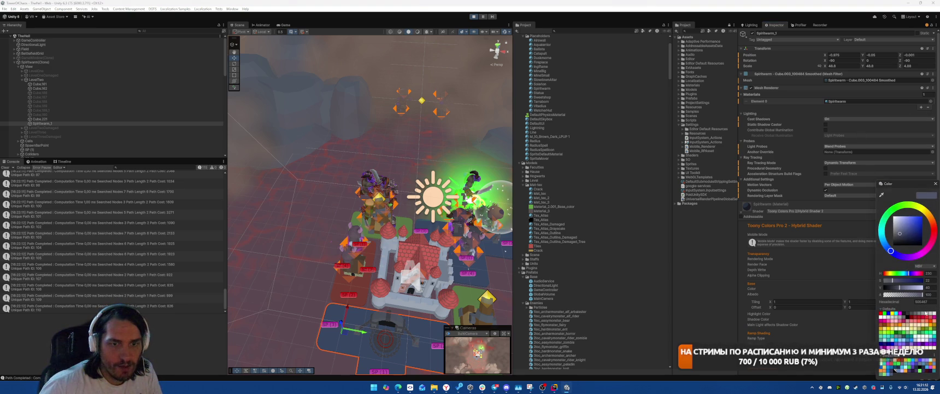
pyautogui.click(927, 301)
pyautogui.hotkey('ctrl', 'v')
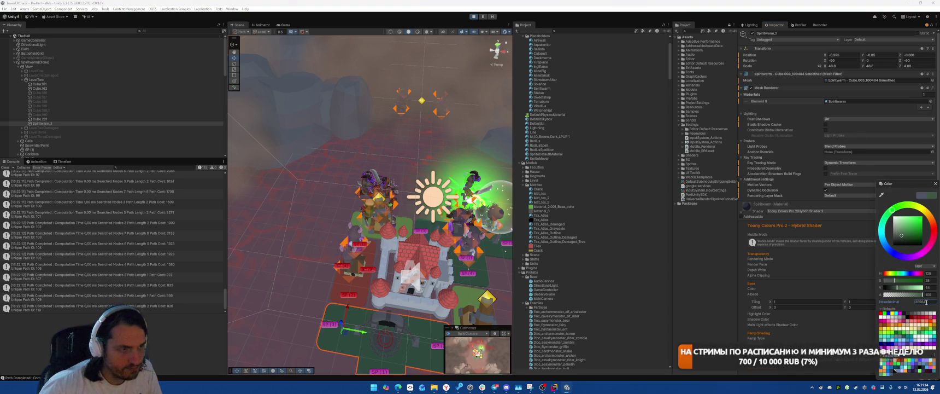
# Step: Select the Placeholder tile, set Catapult's Base Color to light cyan, and check the Game view
pyautogui.moveTo(456, 267); pyautogui.dragTo(452, 255)
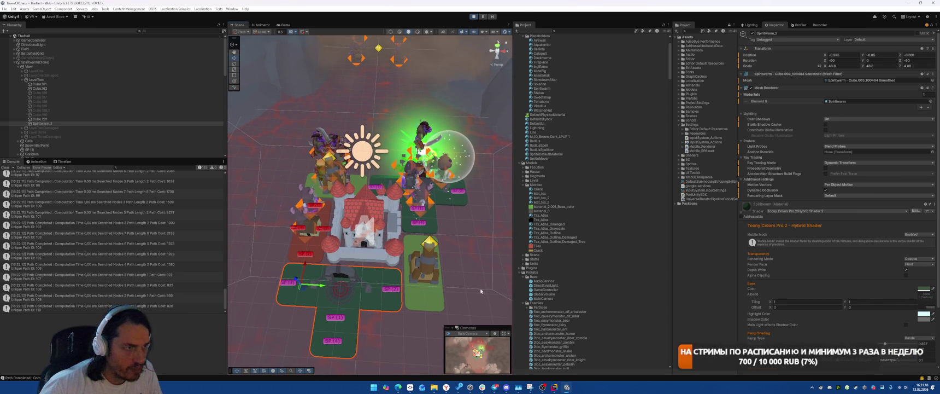
pyautogui.click(432, 299)
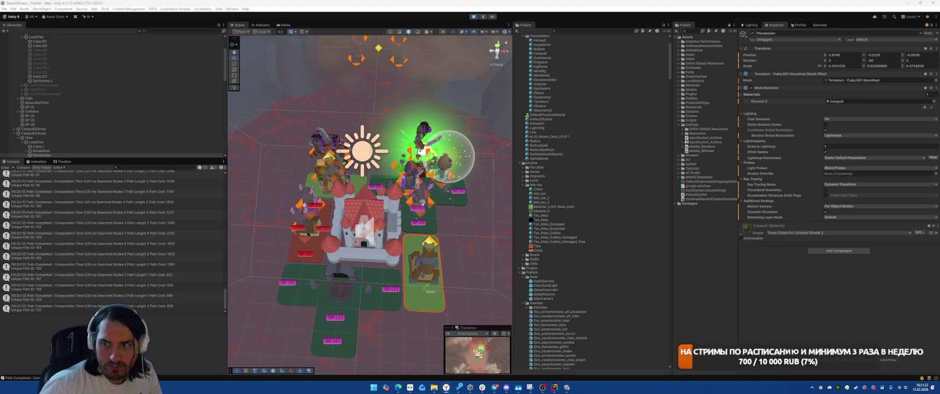
pyautogui.click(752, 226)
pyautogui.scroll(-3, 900, 284)
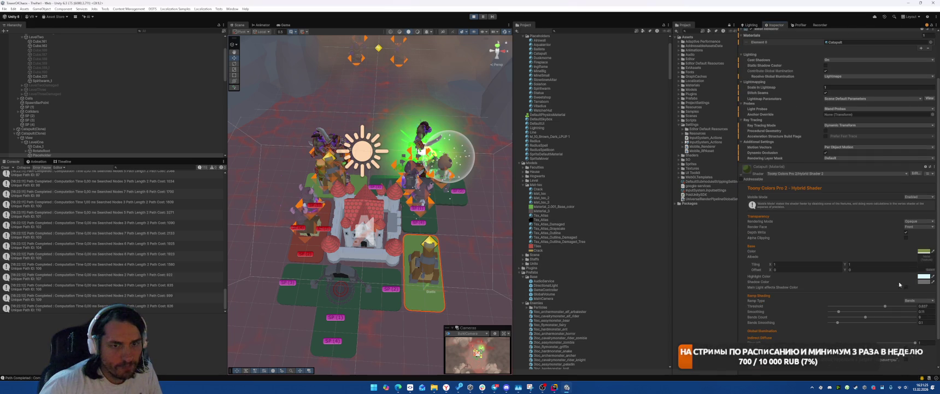
pyautogui.click(924, 251)
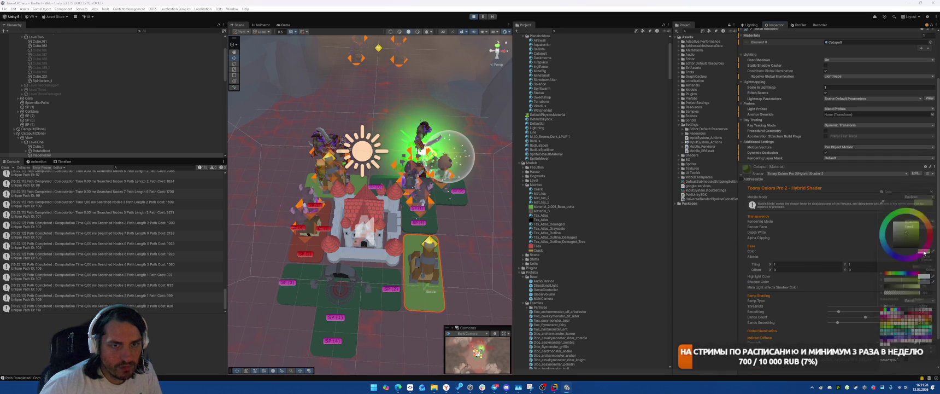
pyautogui.click(926, 301)
pyautogui.hotkey('ctrl', 'v')
pyautogui.press('Return')
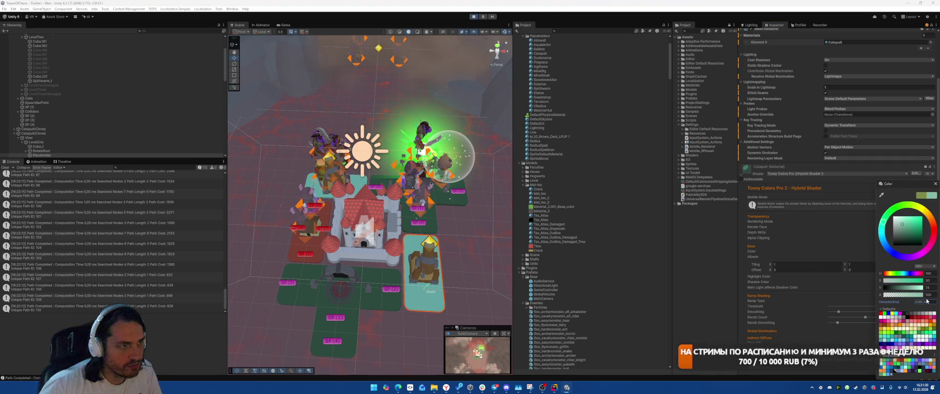
pyautogui.click(285, 25)
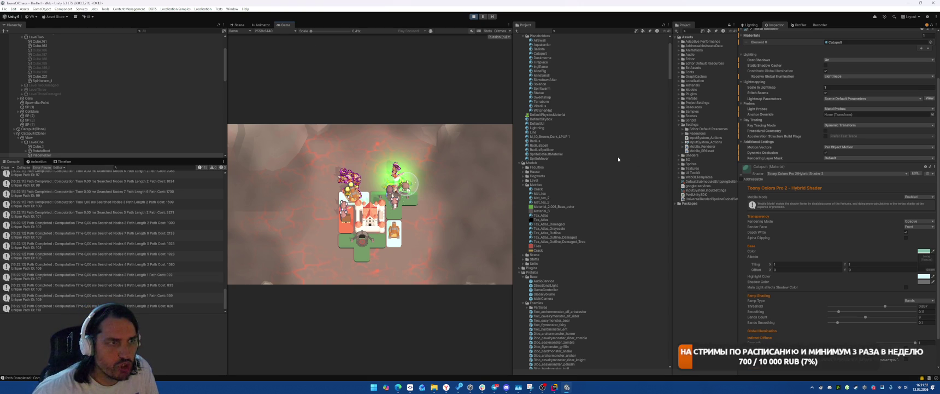
# Step: Select materials Airswall through WatcherHut in Project and open their shared Properties
pyautogui.scroll(3, 618, 156)
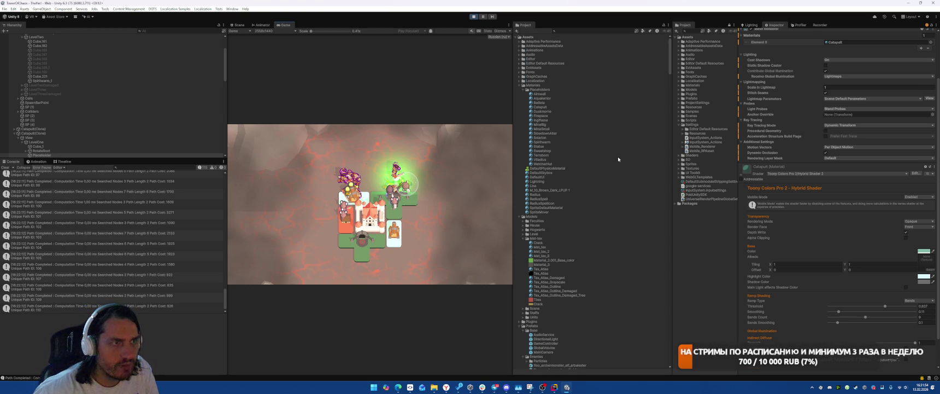
pyautogui.click(546, 94)
pyautogui.keyDown('shift'); pyautogui.click(539, 164); pyautogui.keyUp('shift')
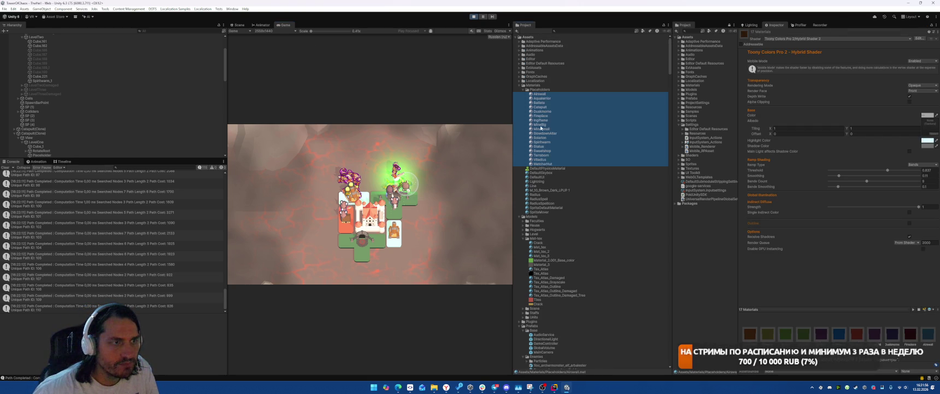
pyautogui.rightClick(542, 97)
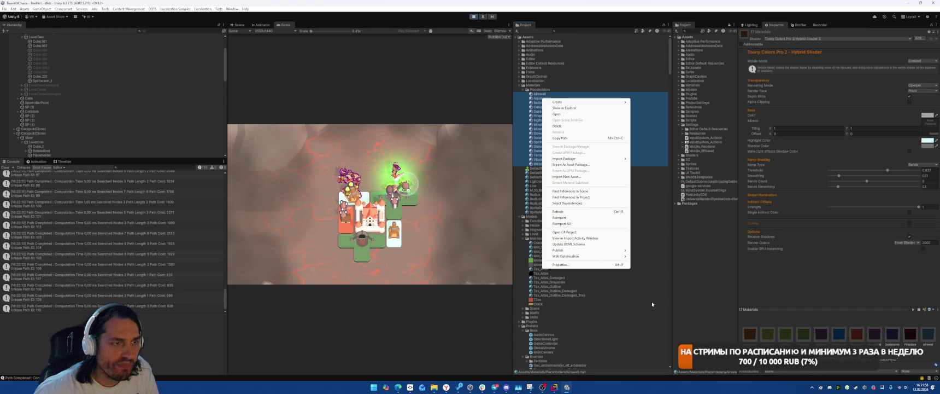
pyautogui.click(563, 264)
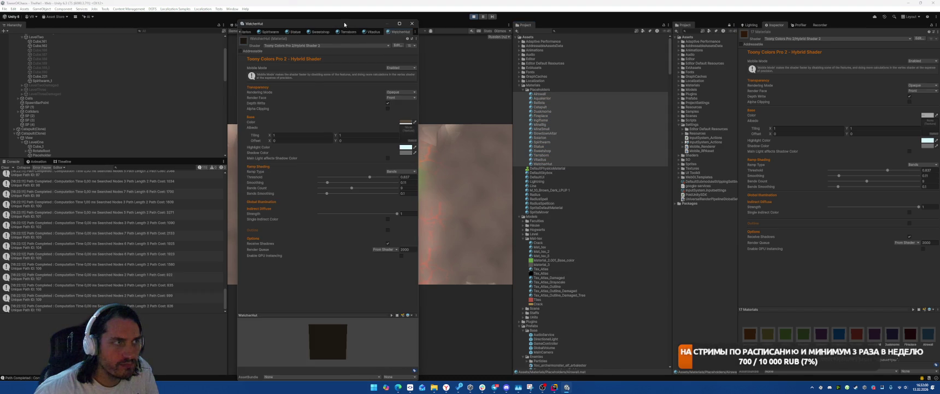
# Step: Arrange the floating properties windows and set the shared Ramp Type to Default
pyautogui.moveTo(343, 25); pyautogui.dragTo(721, 49)
pyautogui.moveTo(780, 56)
pyautogui.mouseDown()
pyautogui.moveTo(675, 175)
pyautogui.moveTo(662, 143)
pyautogui.moveTo(681, 101)
pyautogui.moveTo(734, 171)
pyautogui.moveTo(726, 173)
pyautogui.moveTo(716, 58)
pyautogui.moveTo(778, 127)
pyautogui.moveTo(734, 83)
pyautogui.mouseUp()
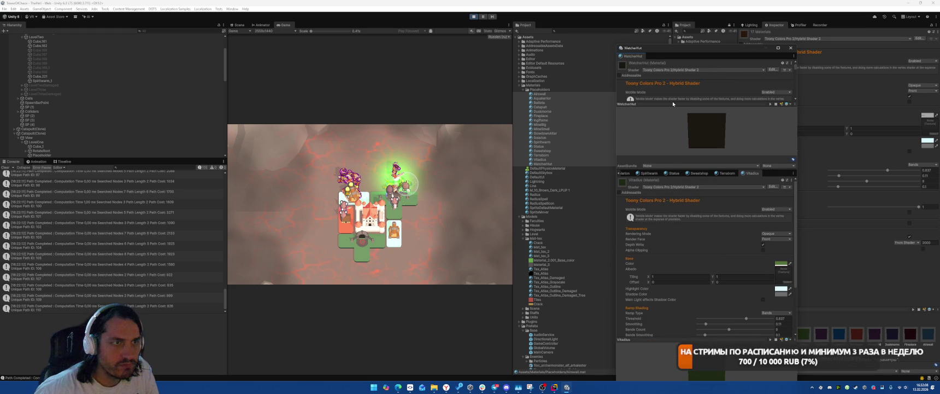
pyautogui.moveTo(696, 103); pyautogui.dragTo(711, 152)
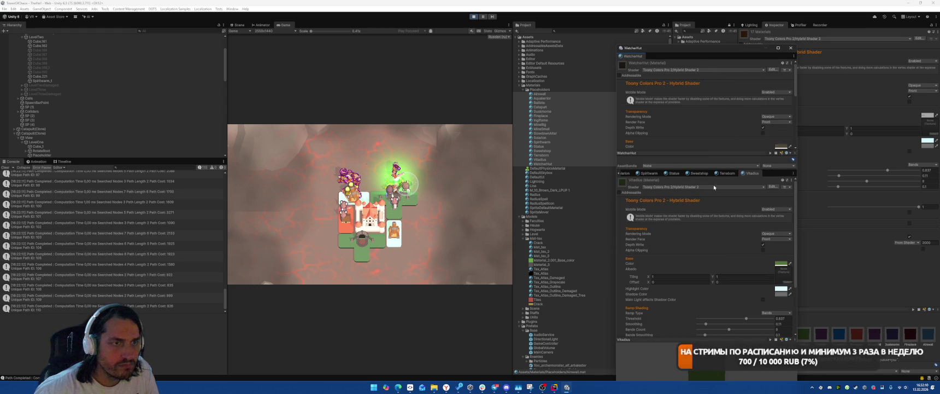
pyautogui.scroll(-1, 722, 103)
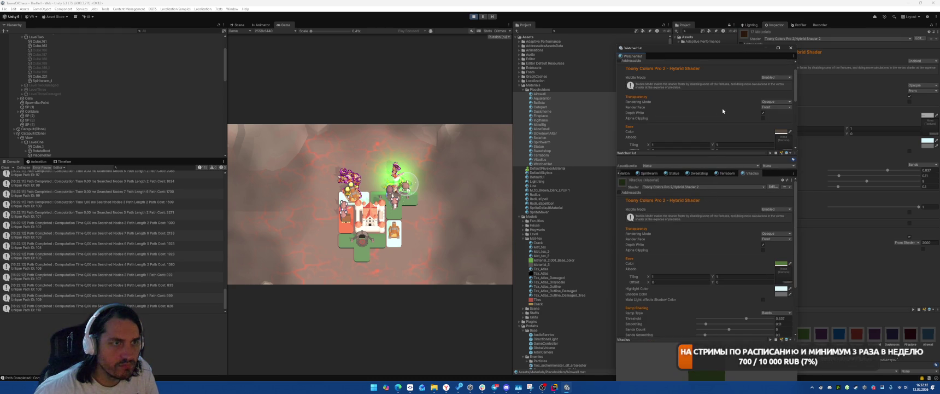
pyautogui.moveTo(687, 50)
pyautogui.mouseDown()
pyautogui.moveTo(211, 62)
pyautogui.moveTo(169, 87)
pyautogui.moveTo(195, 32)
pyautogui.moveTo(236, 41)
pyautogui.mouseUp()
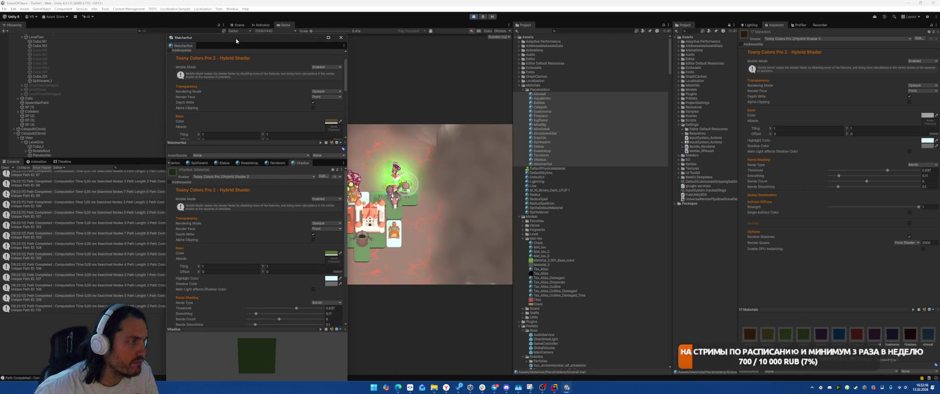
pyautogui.scroll(-4, 305, 94)
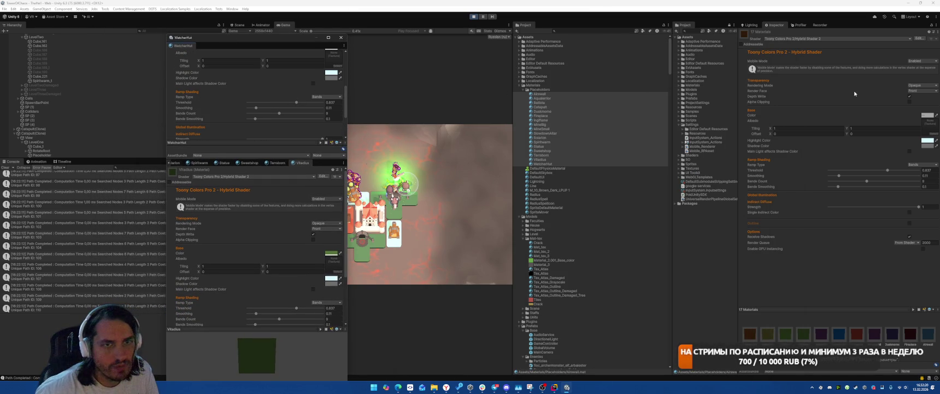
pyautogui.rightClick(924, 170)
pyautogui.click(910, 172)
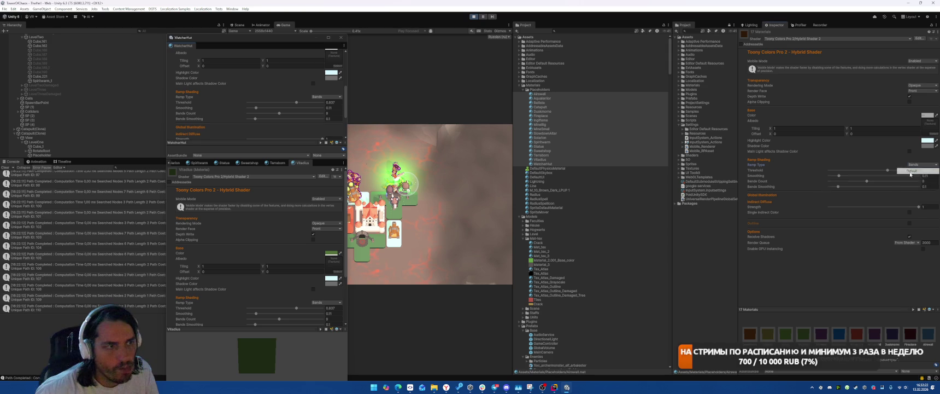
# Step: Desaturate the 17 materials' shared Highlight Color to neutral grey 808080
pyautogui.moveTo(280, 40)
pyautogui.mouseDown()
pyautogui.moveTo(216, 35)
pyautogui.moveTo(190, 47)
pyautogui.mouseUp()
pyautogui.click(927, 140)
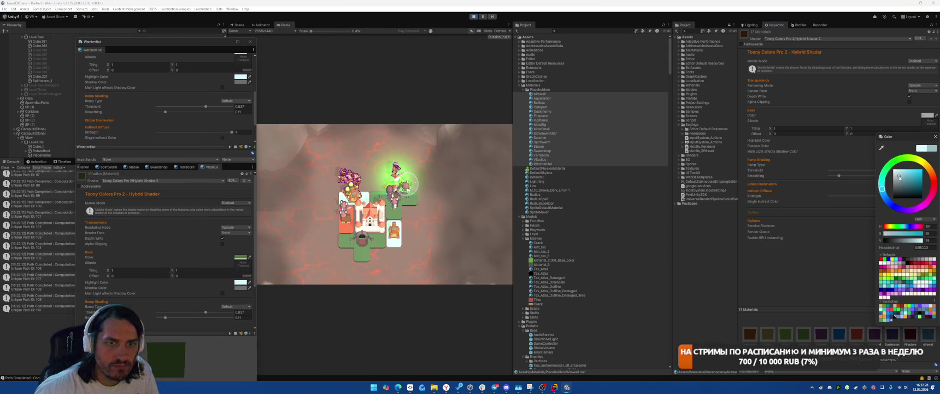
pyautogui.moveTo(900, 178); pyautogui.dragTo(894, 181)
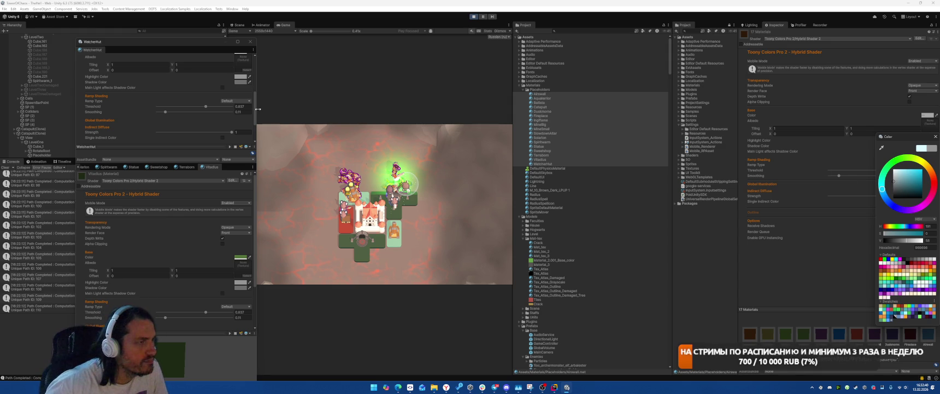
pyautogui.moveTo(258, 109); pyautogui.dragTo(268, 109)
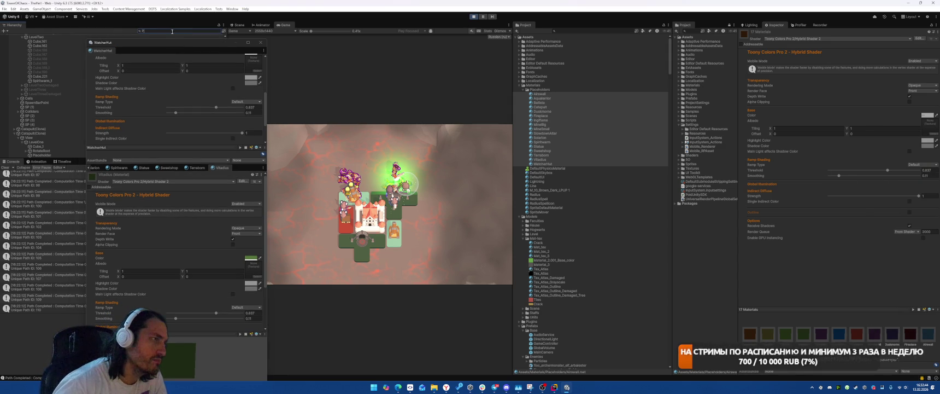
# Step: Filter Hierarchy by 'Placeh', disable GI contribution and Cast Shadows on all three, then reselect the 17 materials
pyautogui.write('Placeh')
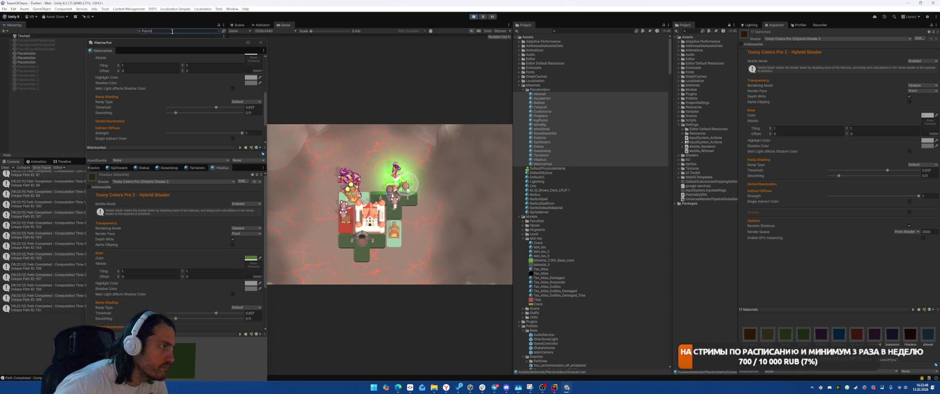
pyautogui.keyDown('shift'); pyautogui.click(70, 62); pyautogui.keyUp('shift')
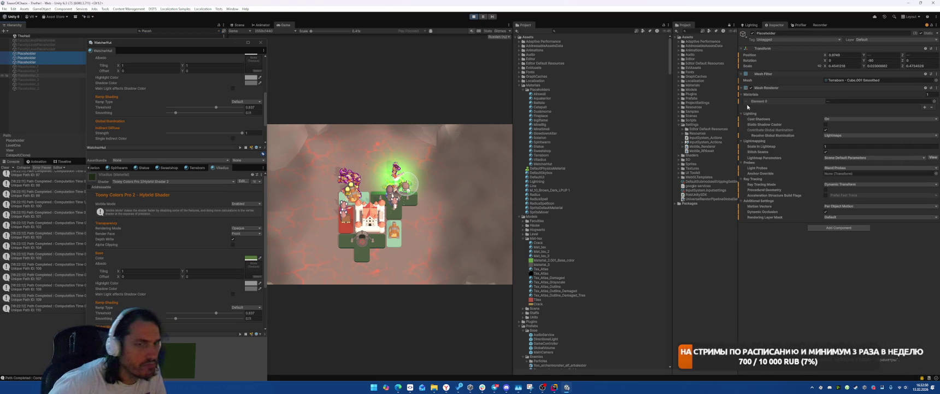
pyautogui.click(826, 130)
pyautogui.click(853, 118)
pyautogui.click(836, 122)
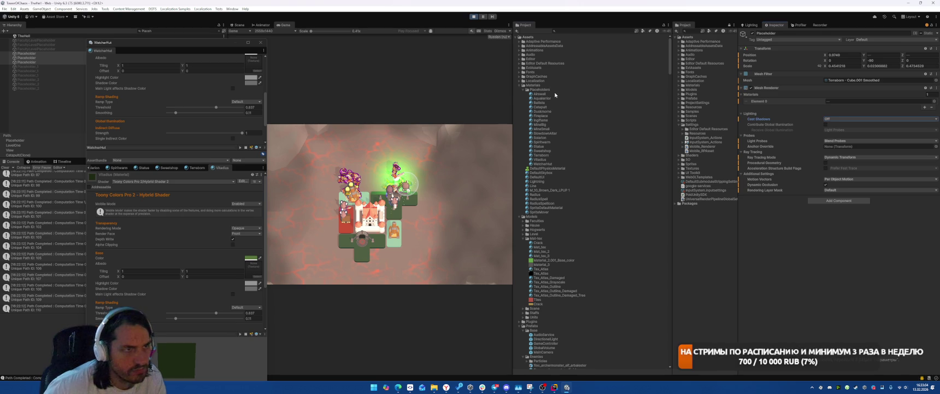
pyautogui.click(540, 93)
pyautogui.keyDown('shift'); pyautogui.click(544, 163); pyautogui.keyUp('shift')
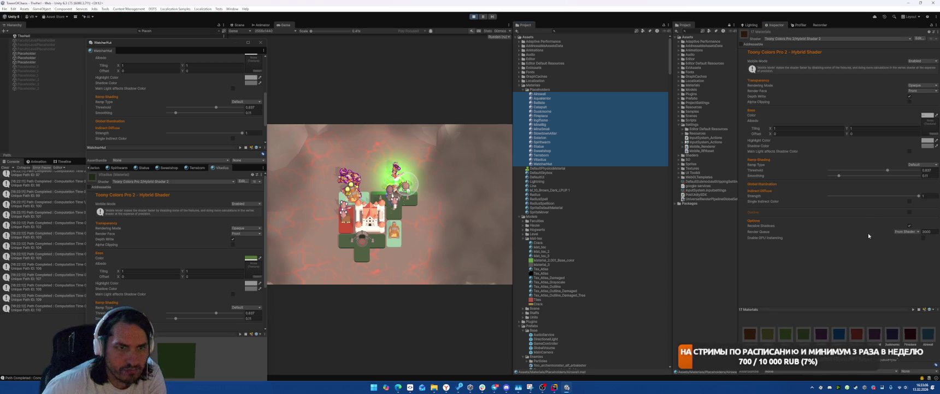
# Step: Show the Spiritwarm material's Toony Colors settings and green base colour instead of IngiFlame's
pyautogui.click(910, 226)
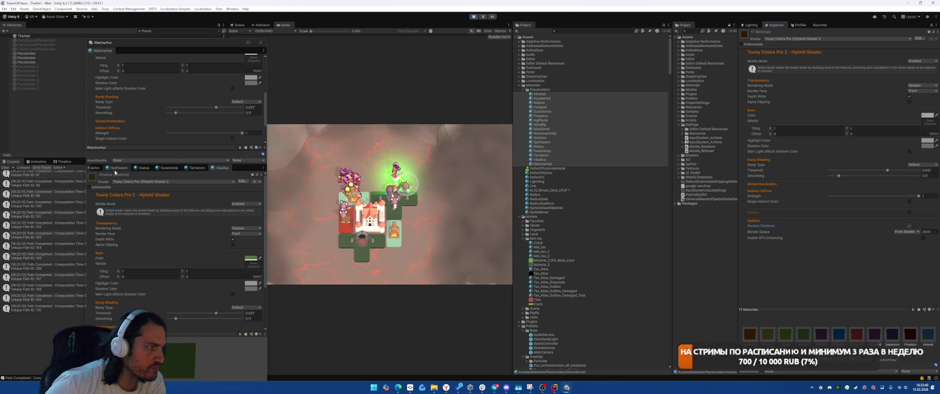
pyautogui.scroll(5, 87, 170)
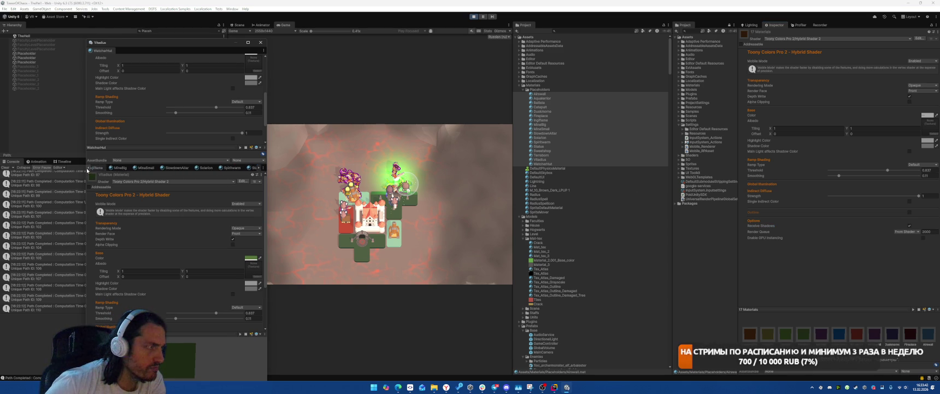
pyautogui.scroll(2, 88, 170)
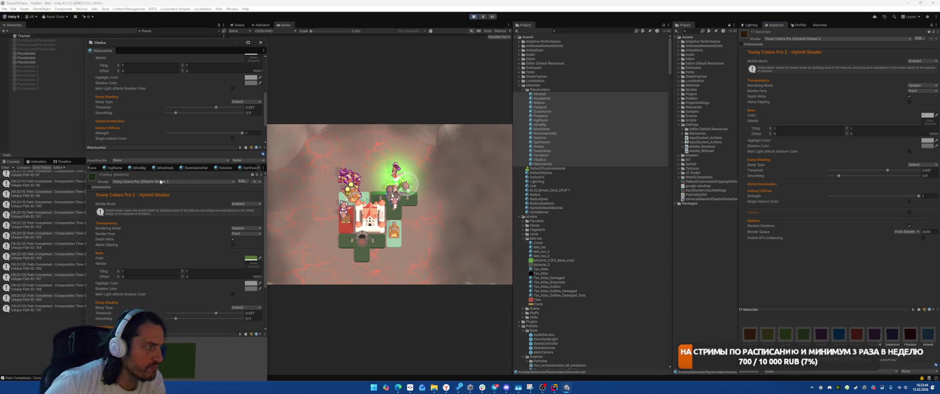
pyautogui.click(112, 168)
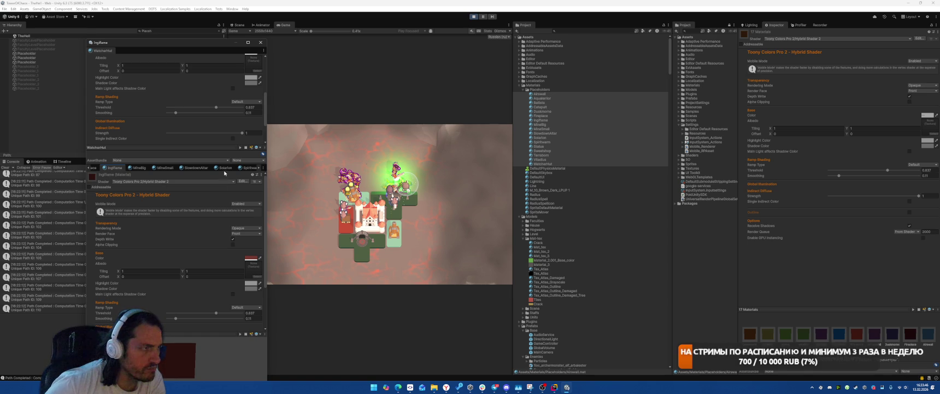
pyautogui.click(249, 168)
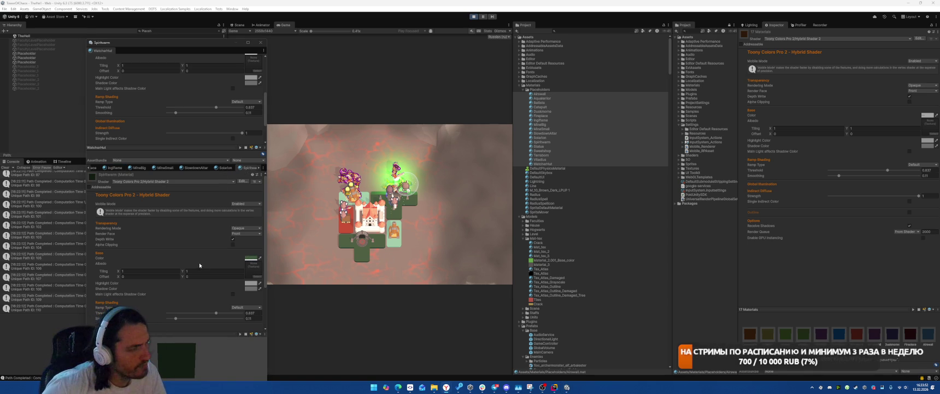
pyautogui.click(249, 260)
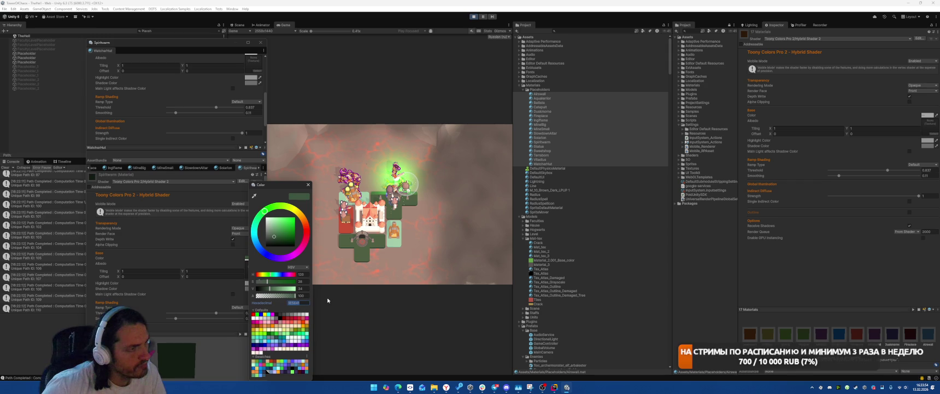
pyautogui.click(308, 184)
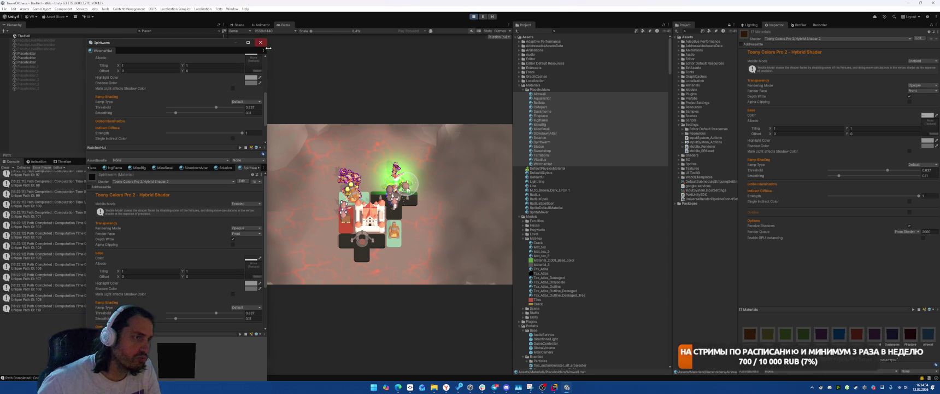
# Step: In the Scene view, clear the Hierarchy search and select the Fence_1 object
pyautogui.click(238, 24)
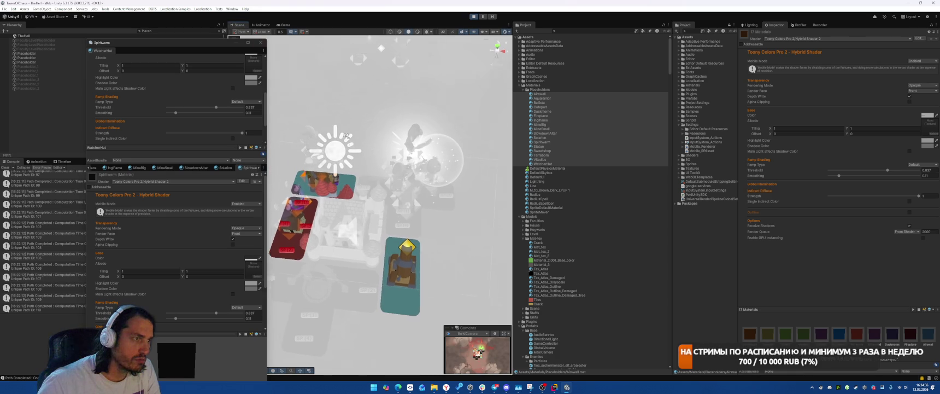
pyautogui.click(395, 193)
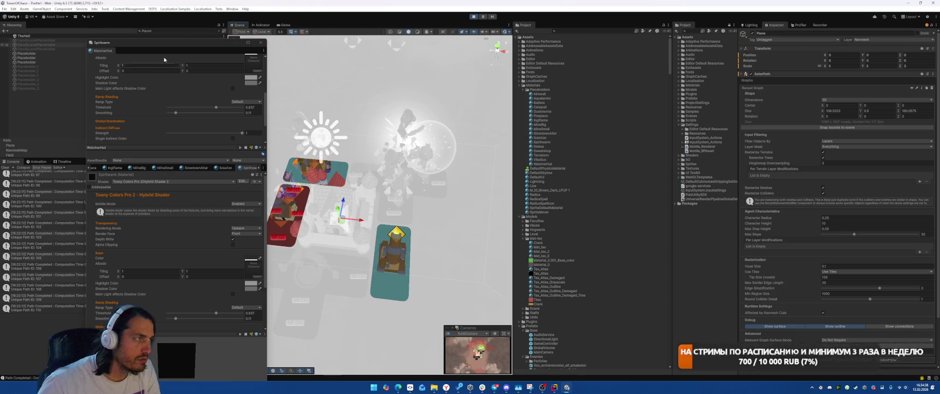
pyautogui.click(164, 30)
pyautogui.press('BackSpace')
pyautogui.press('BackSpace')
pyautogui.press('BackSpace')
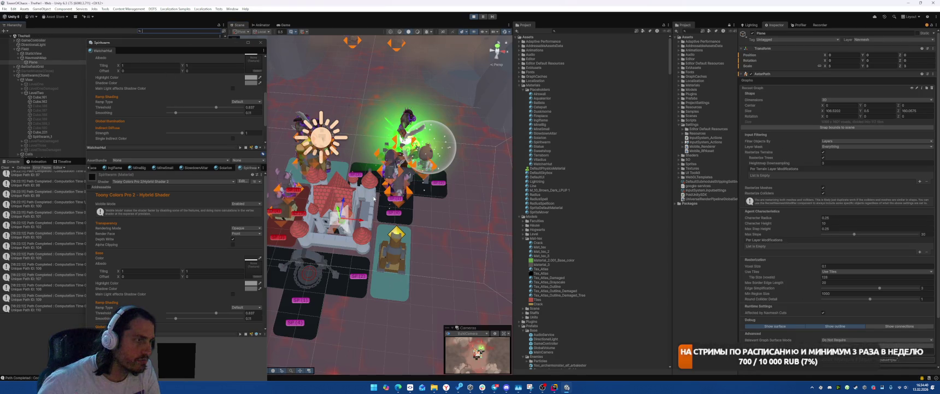
pyautogui.click(372, 196)
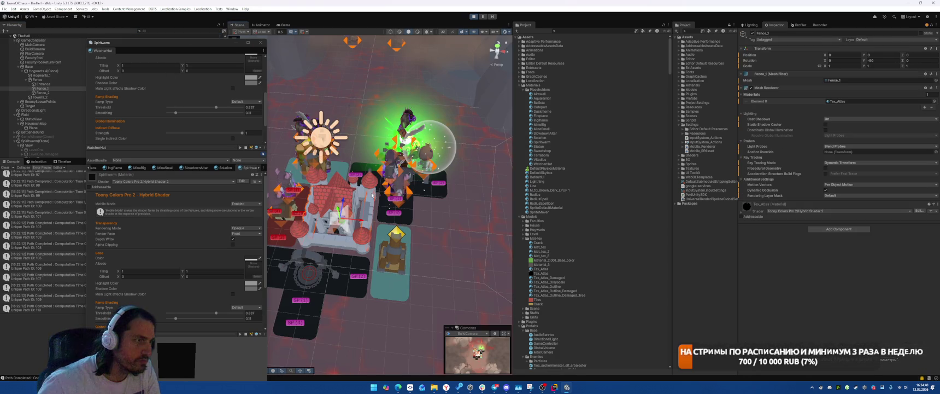
# Step: Uncheck Main Light affects Shadow Color on Fence_1's Tex_Atlas material and return to the Game view
pyautogui.click(756, 211)
pyautogui.scroll(-3, 756, 211)
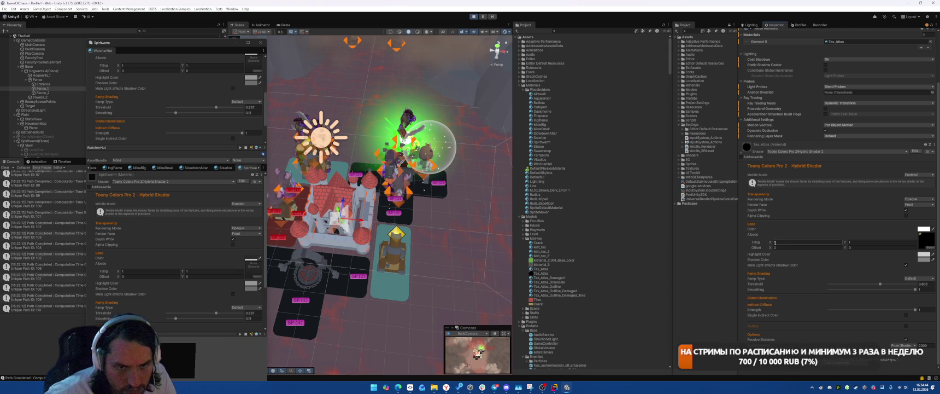
pyautogui.click(905, 265)
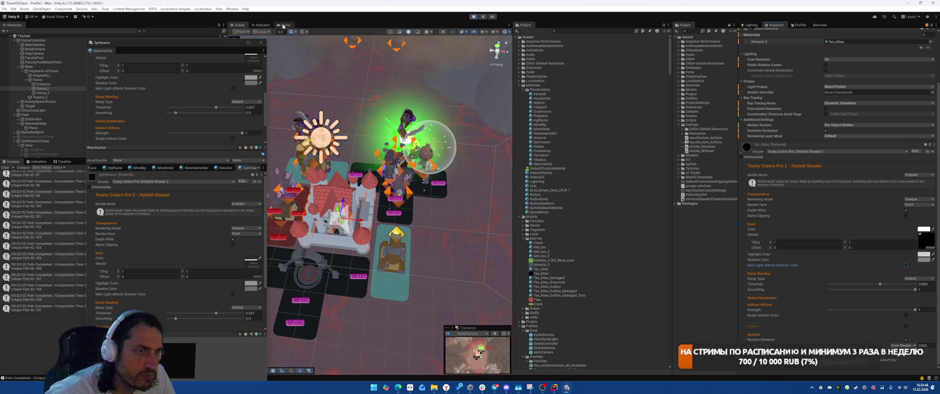
pyautogui.click(283, 26)
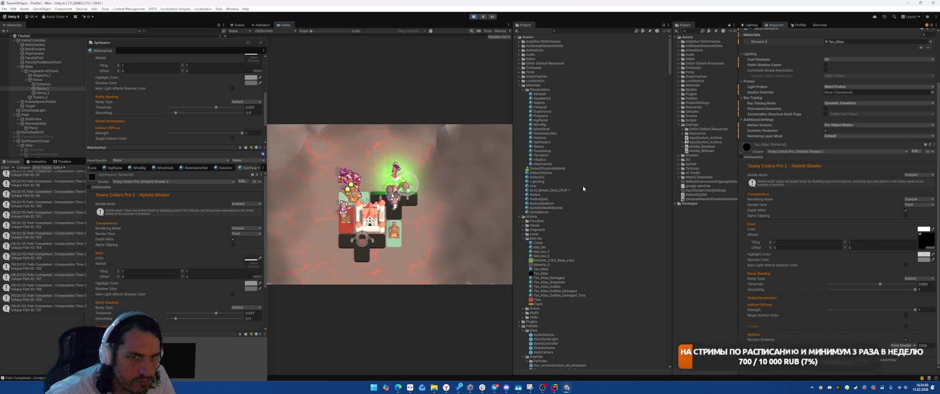
# Step: Tick Main Light affects Shadow Color on the fence's Tex_Atlas material again
pyautogui.click(906, 264)
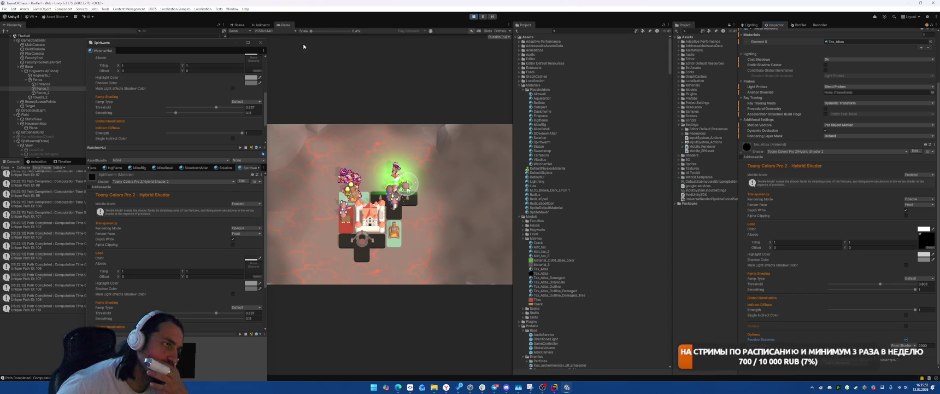
# Step: Move the material window aside, restart the game once, then exit Play mode with Ctrl+P
pyautogui.moveTo(211, 41); pyautogui.dragTo(160, 32)
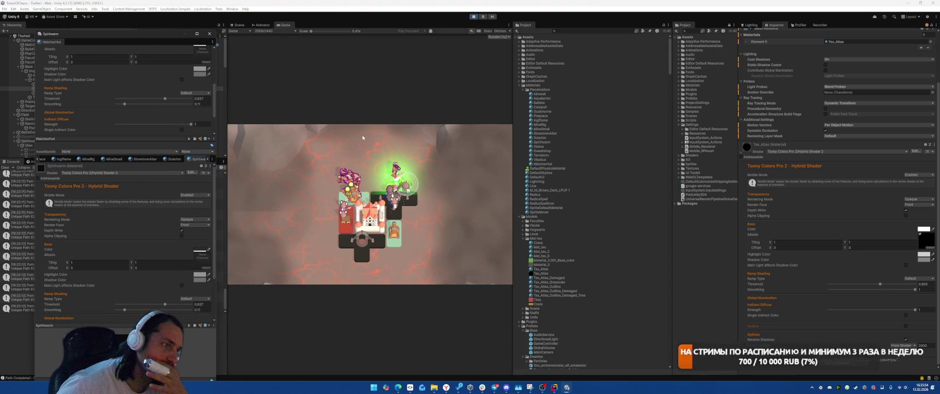
pyautogui.click(473, 17)
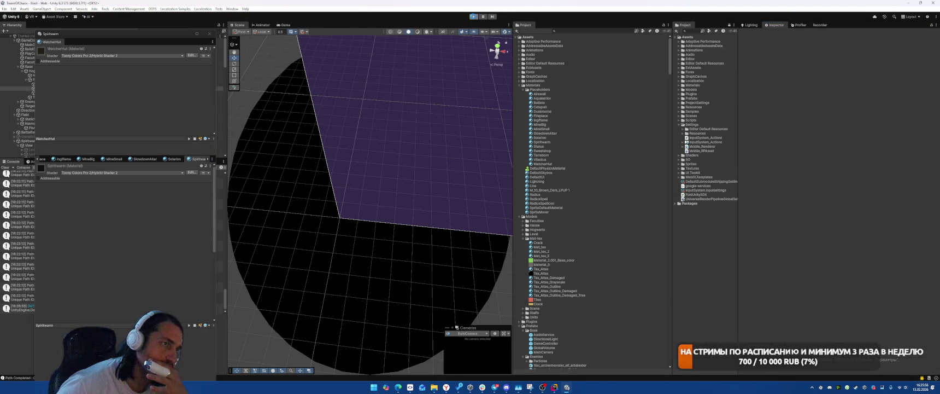
pyautogui.click(474, 17)
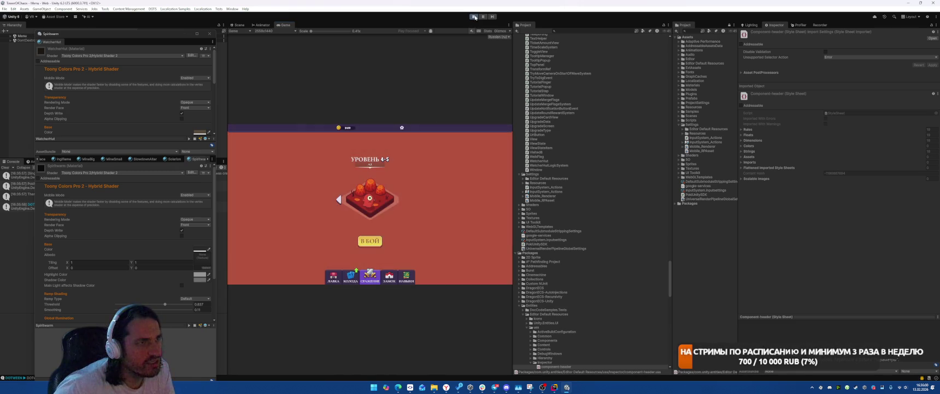
pyautogui.hotkey('ctrl', 'p')
pyautogui.scroll(-1, 521, 213)
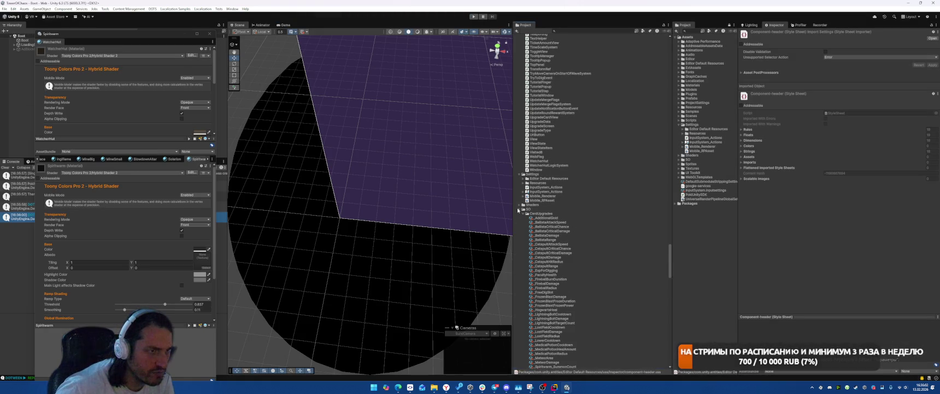
pyautogui.scroll(1, 521, 215)
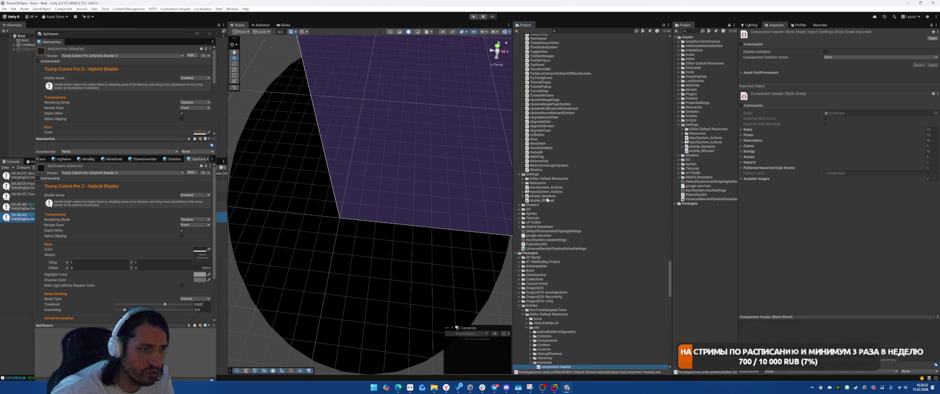
pyautogui.scroll(20, 591, 219)
pyautogui.scroll(20, 593, 224)
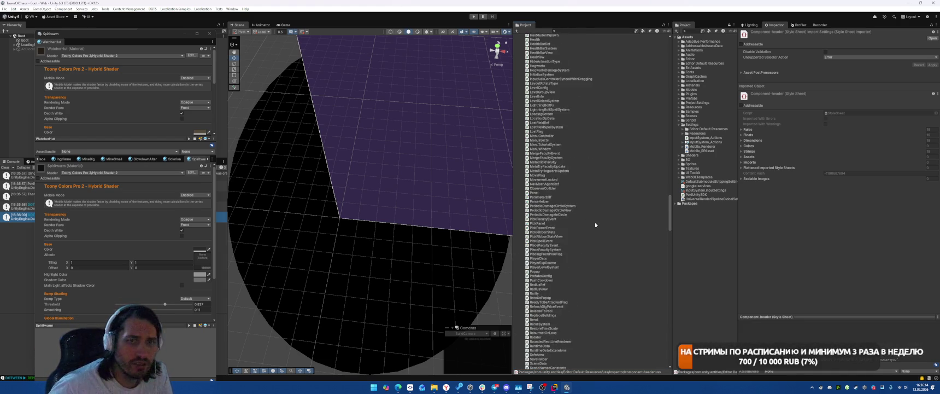
pyautogui.scroll(15, 616, 241)
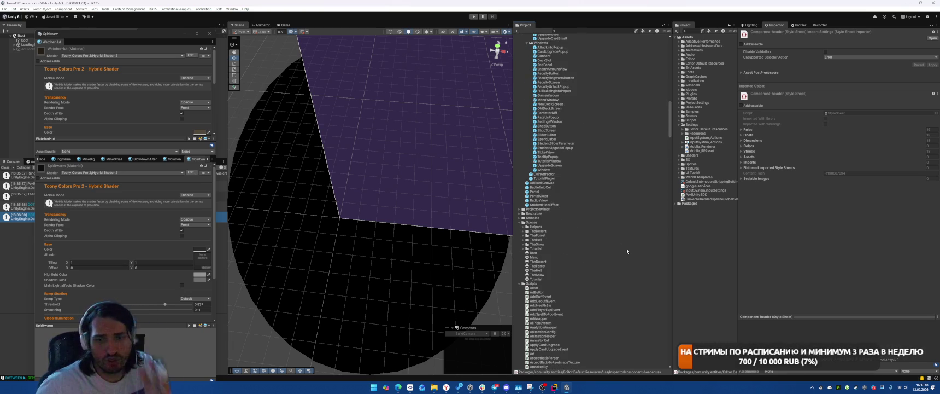
pyautogui.scroll(15, 623, 235)
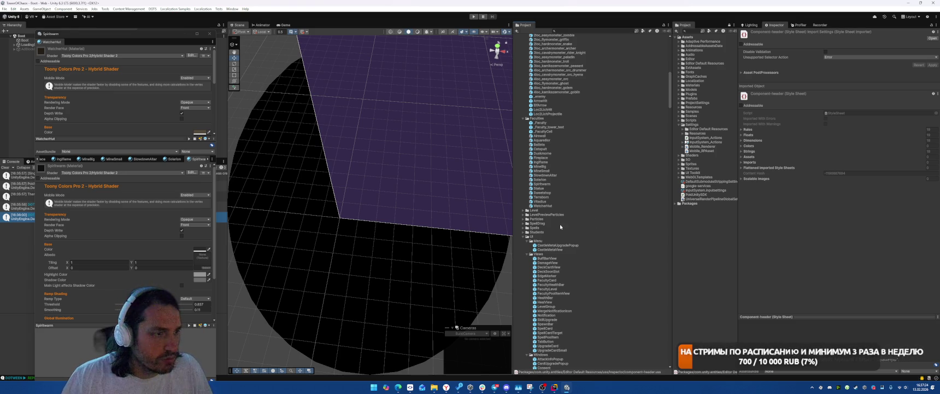
# Step: Collapse the UI folder and expand Scenes/Helpers in the Project window
pyautogui.click(523, 236)
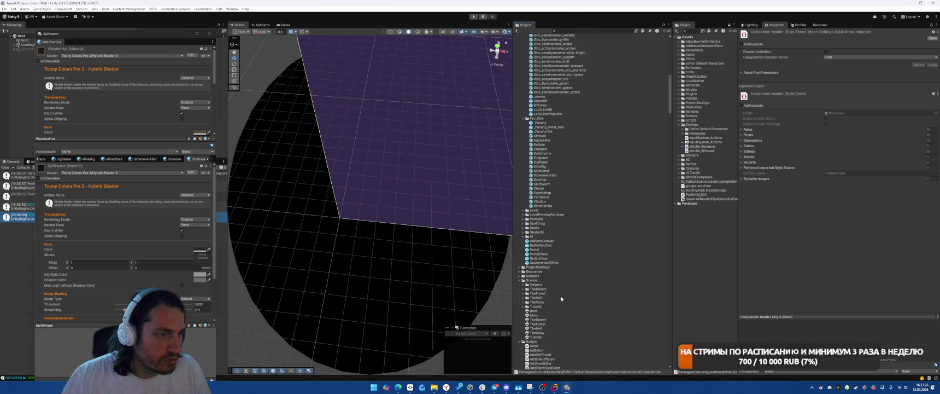
pyautogui.scroll(-3, 563, 279)
pyautogui.click(525, 236)
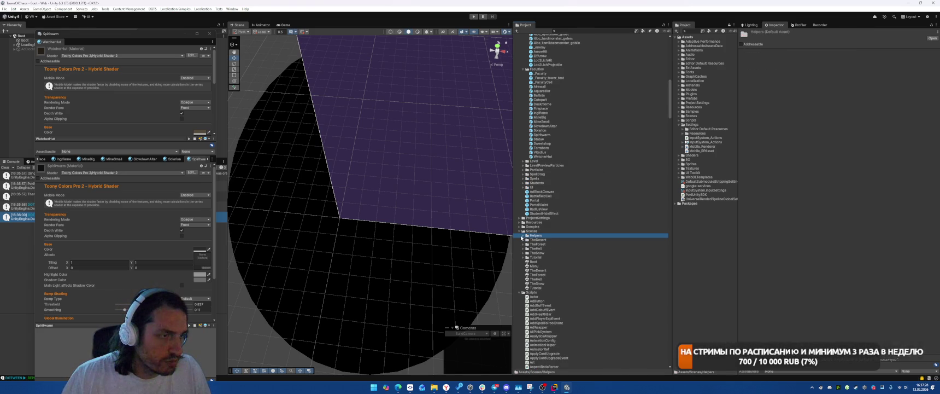
pyautogui.click(524, 236)
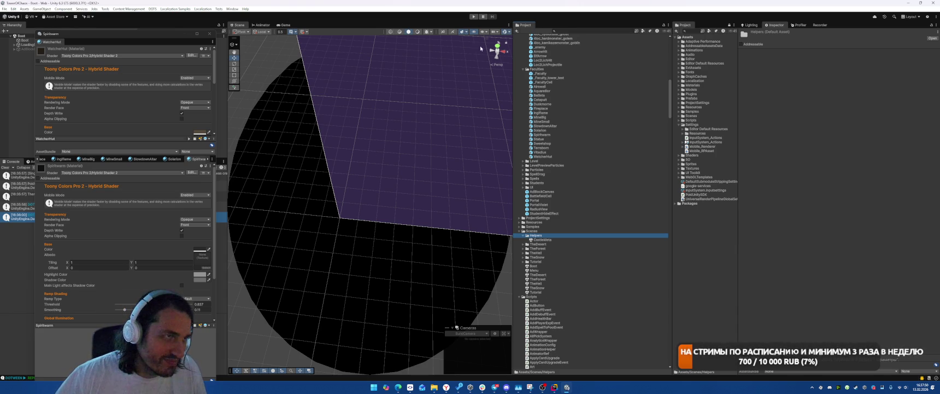
# Step: Duplicate the TheHell scene and drag the TheHell 1 copy into the Helpers folder
pyautogui.click(538, 283)
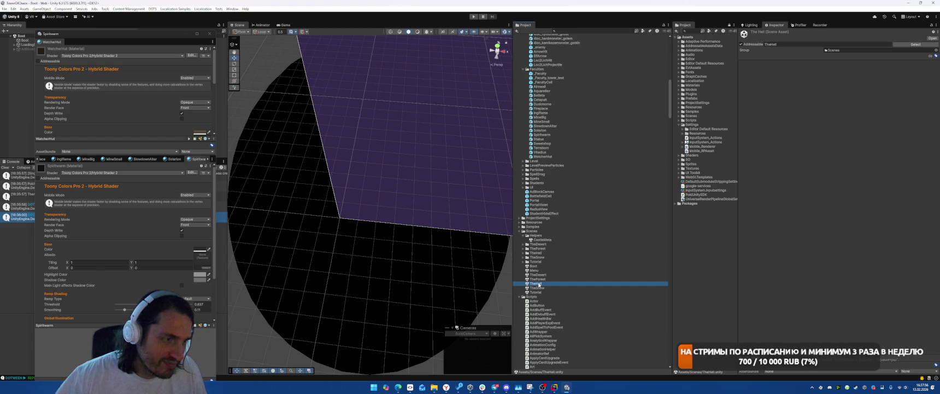
pyautogui.hotkey('ctrl', 'd')
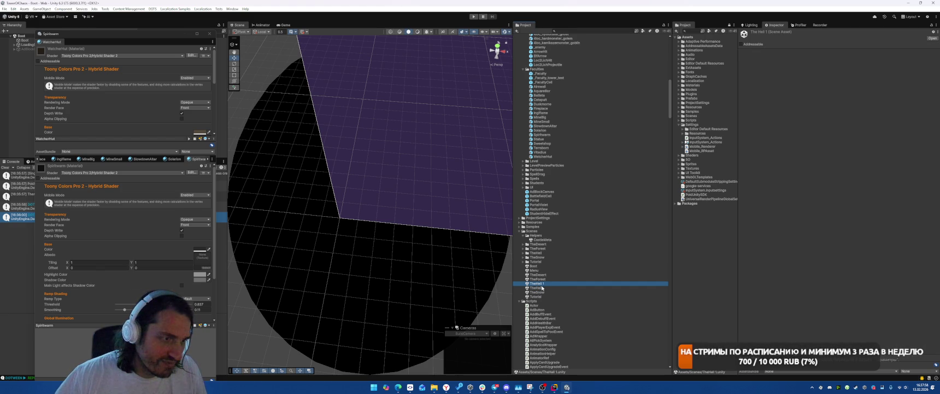
pyautogui.moveTo(544, 284); pyautogui.dragTo(548, 244)
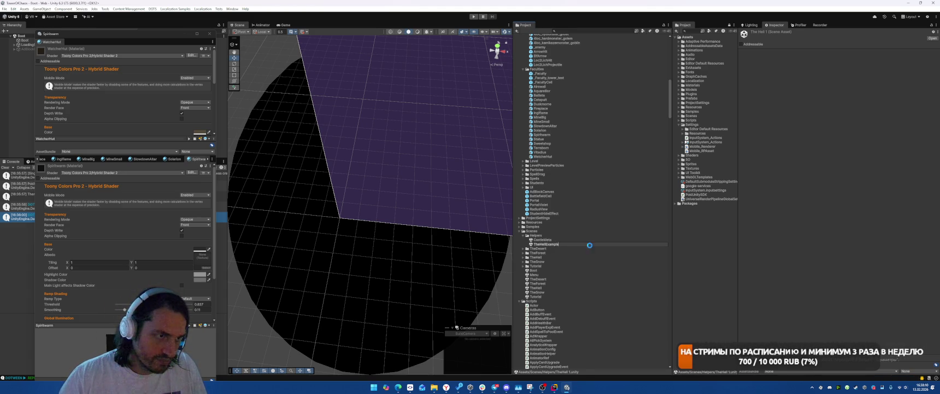
# Step: Open the TheHellExample scene, expand Prefabs/Faculties and select the Airswall prefab
pyautogui.doubleClick(555, 245)
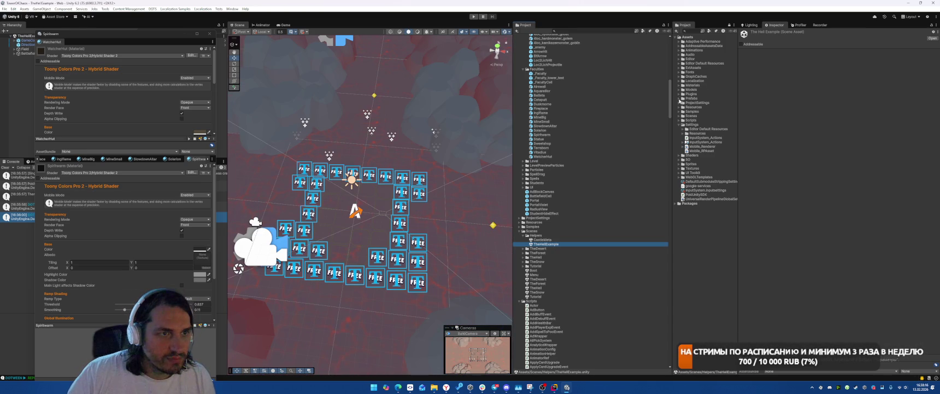
pyautogui.click(680, 99)
pyautogui.scroll(-3, 726, 148)
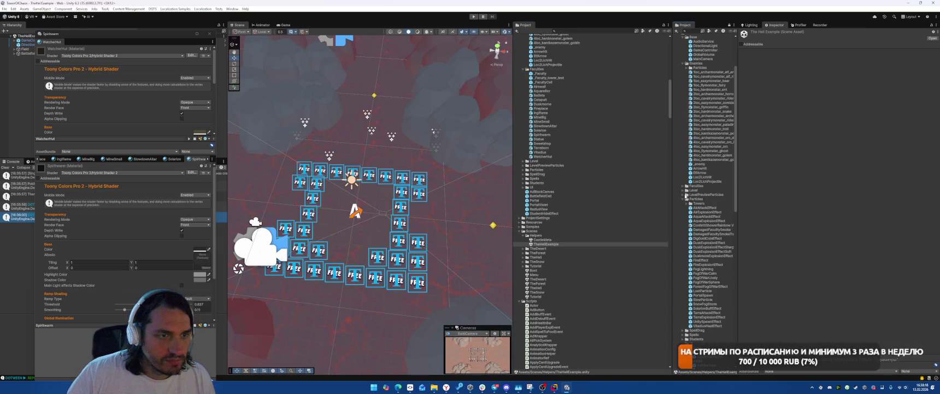
pyautogui.click(683, 200)
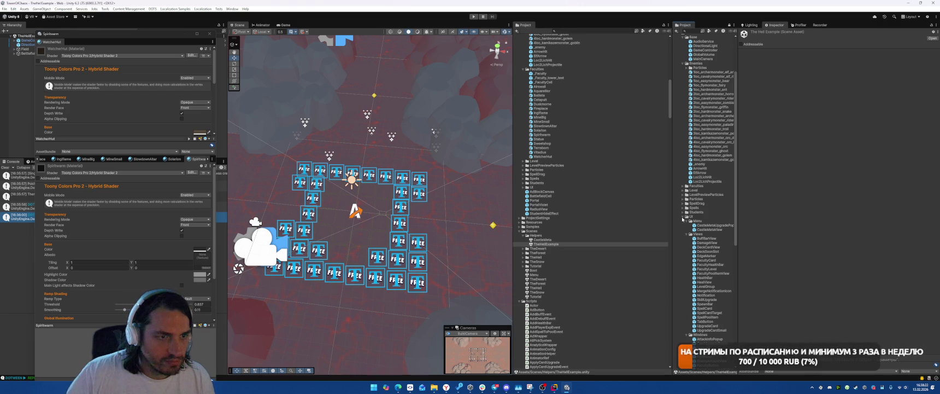
pyautogui.click(683, 217)
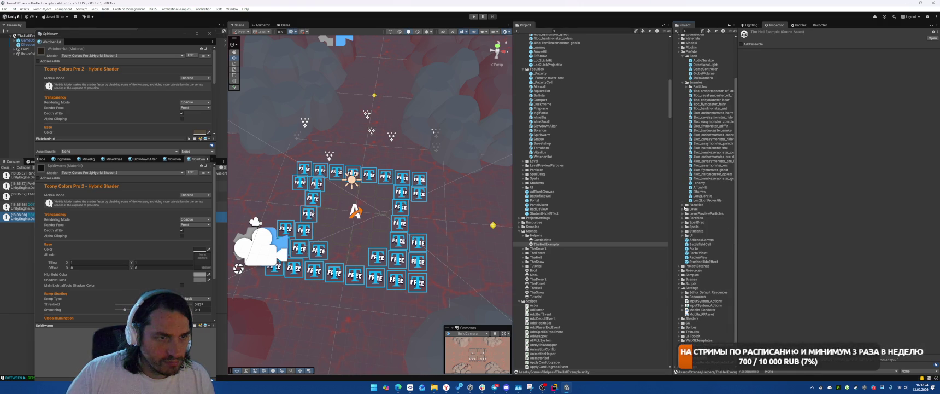
pyautogui.click(684, 205)
pyautogui.click(700, 222)
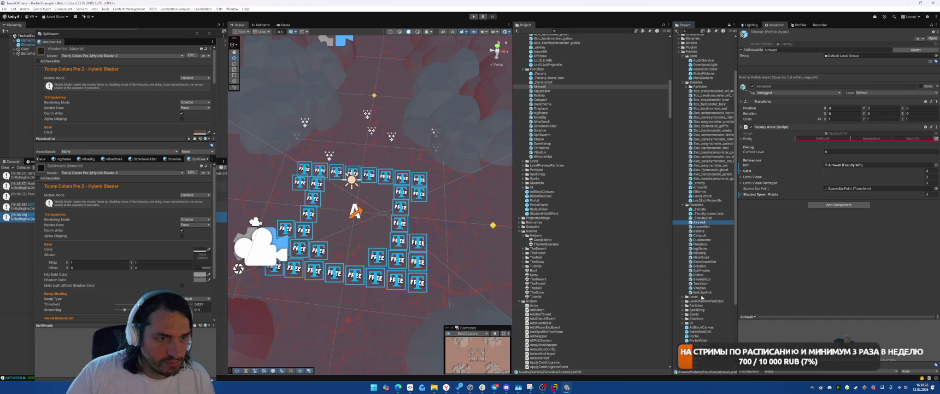
# Step: Drag the 17 faculty prefabs, Airswall to WatcherHut, into the scene and frame them
pyautogui.keyDown('shift'); pyautogui.click(702, 292); pyautogui.keyUp('shift')
pyautogui.moveTo(703, 292); pyautogui.dragTo(388, 220)
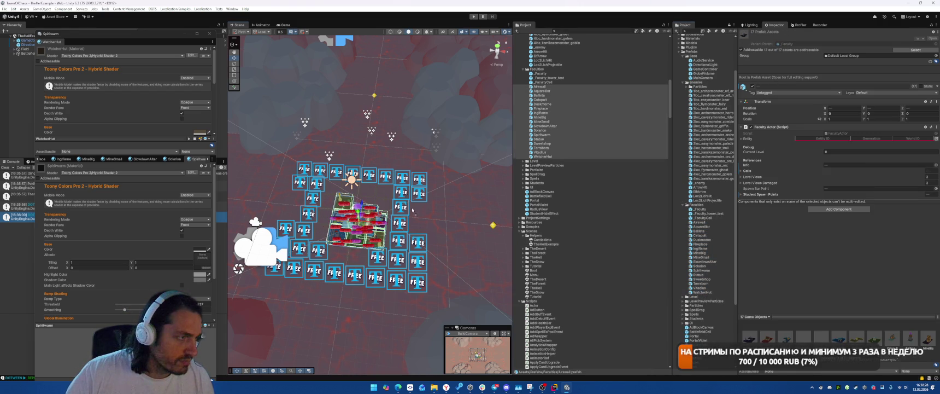
pyautogui.press('f')
pyautogui.scroll(-5, 377, 212)
pyautogui.scroll(2, 386, 223)
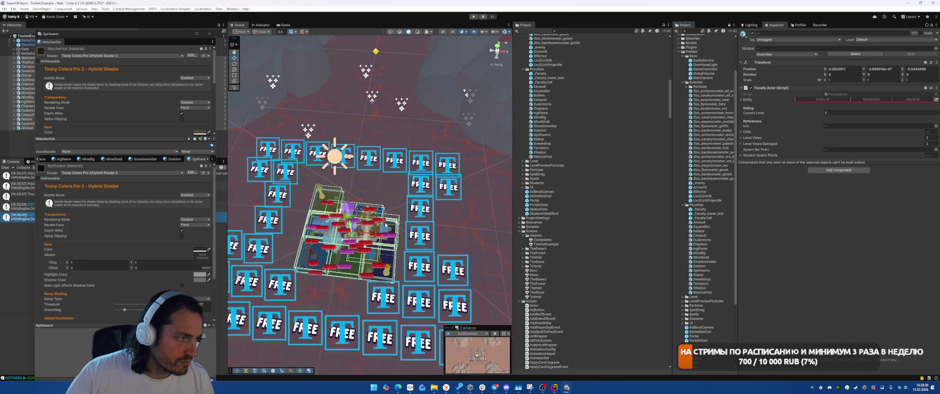
pyautogui.scroll(-2, 386, 223)
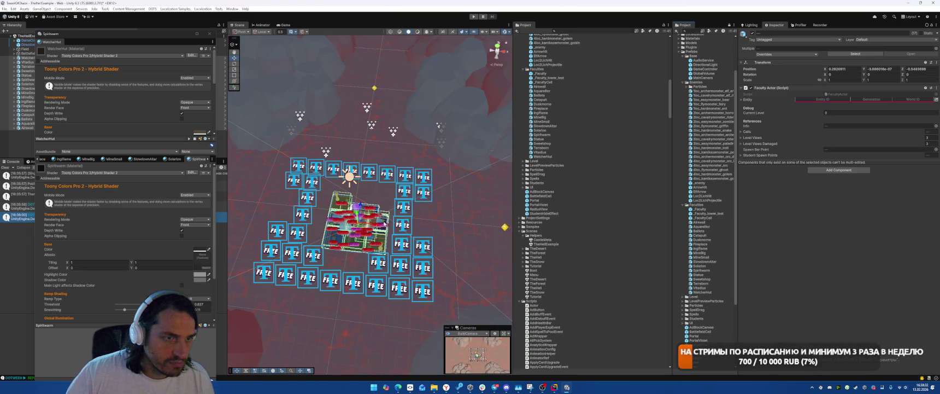
pyautogui.moveTo(125, 34)
pyautogui.mouseDown()
pyautogui.moveTo(422, 72)
pyautogui.moveTo(657, 45)
pyautogui.mouseUp()
# Step: Select all faculty buildings, WatcherHut to Airswall, and set their Position Y to 0.1
pyautogui.click(207, 58)
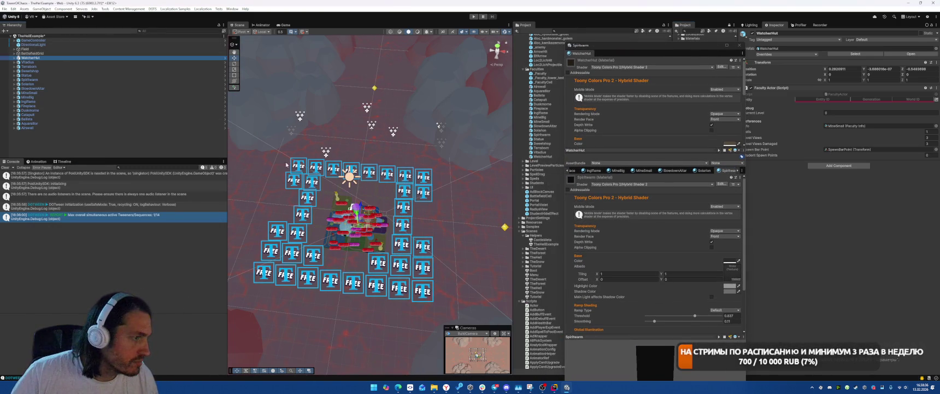
pyautogui.press('f')
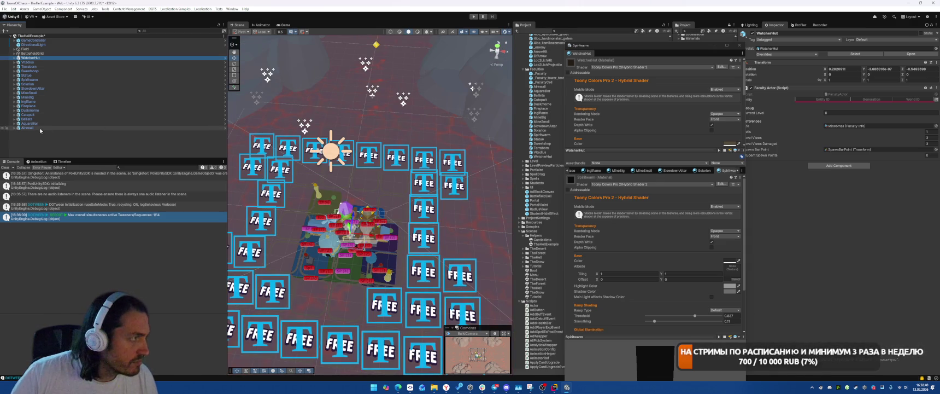
pyautogui.keyDown('shift'); pyautogui.click(82, 128); pyautogui.keyUp('shift')
pyautogui.click(877, 69)
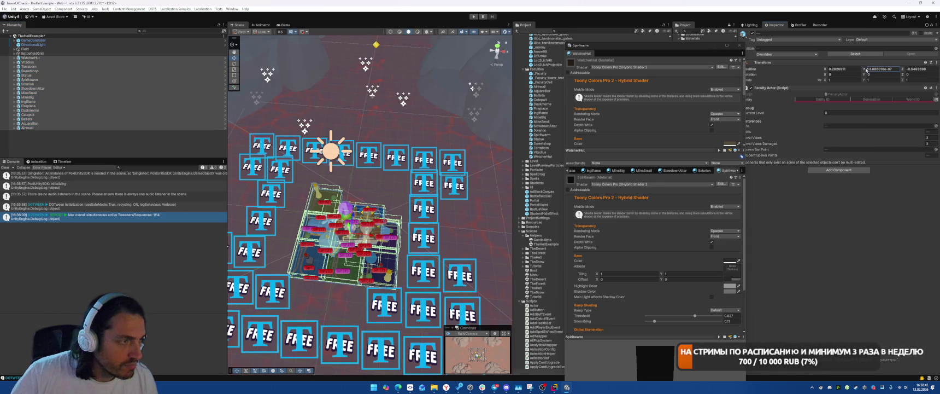
pyautogui.write('0.12')
pyautogui.press('BackSpace')
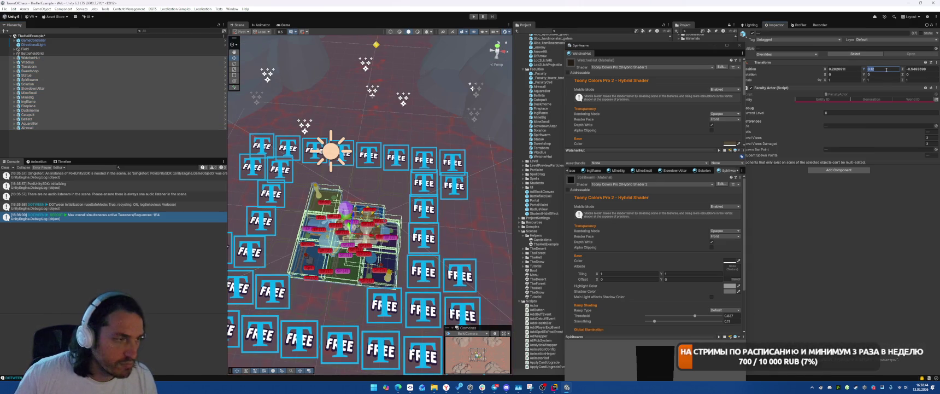
# Step: Move WatcherHut to X -1.717909, Vitadius to X -2.717909, Terraborn to Z 1.45, Sweetshop to X 2.282091
pyautogui.click(369, 221)
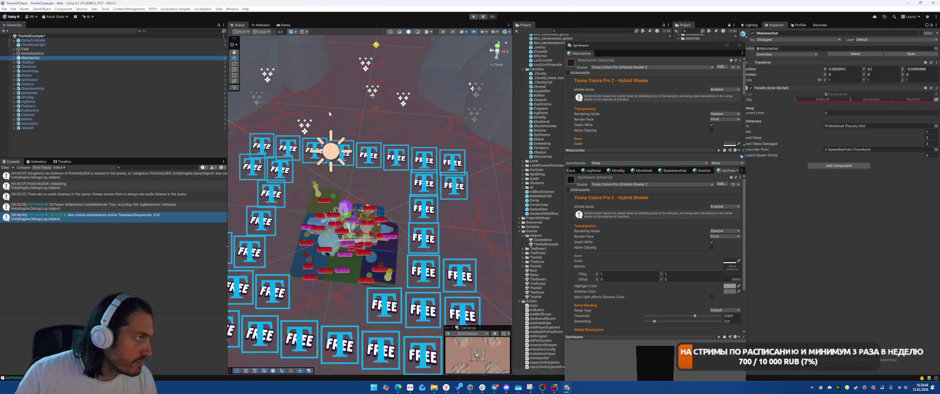
pyautogui.moveTo(380, 236)
pyautogui.mouseDown()
pyautogui.moveTo(307, 208)
pyautogui.moveTo(232, 143)
pyautogui.mouseUp()
pyautogui.click(32, 61)
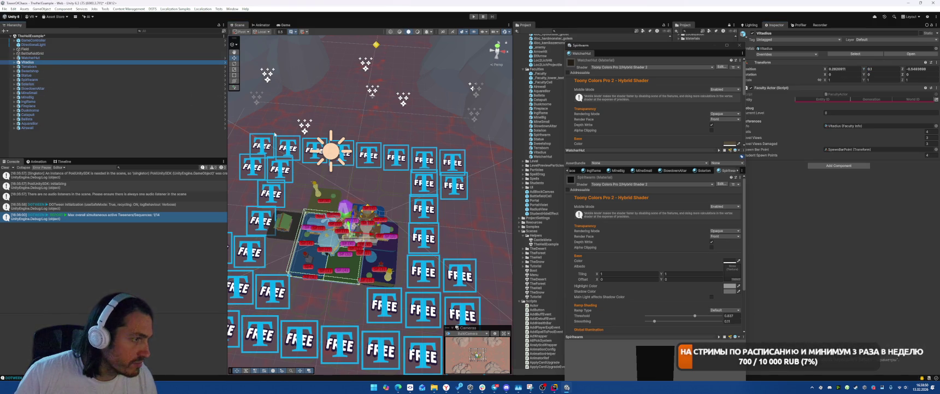
pyautogui.moveTo(371, 239); pyautogui.dragTo(276, 227)
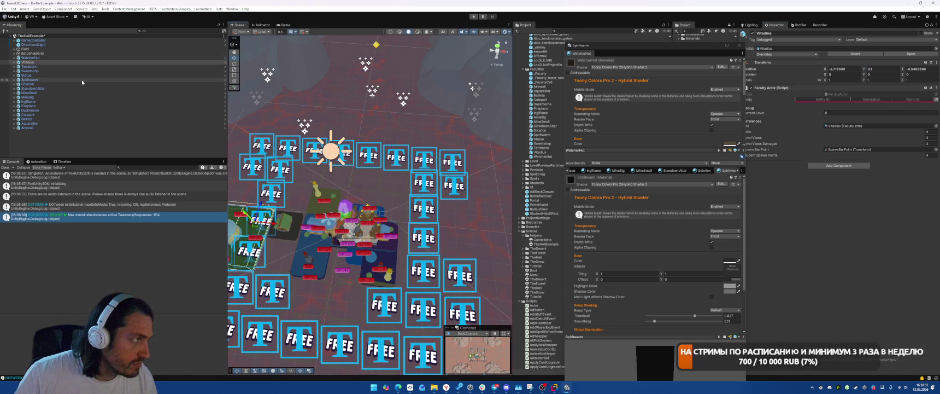
pyautogui.click(65, 67)
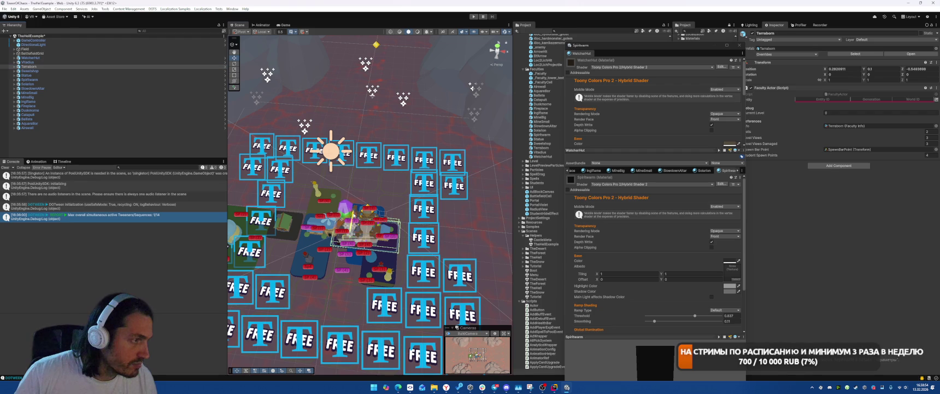
pyautogui.moveTo(353, 217); pyautogui.dragTo(370, 166)
pyautogui.click(30, 71)
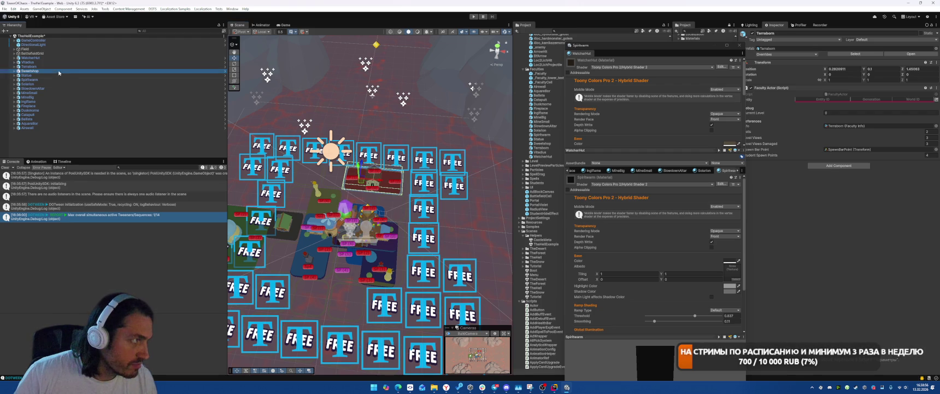
pyautogui.moveTo(367, 241); pyautogui.dragTo(441, 243)
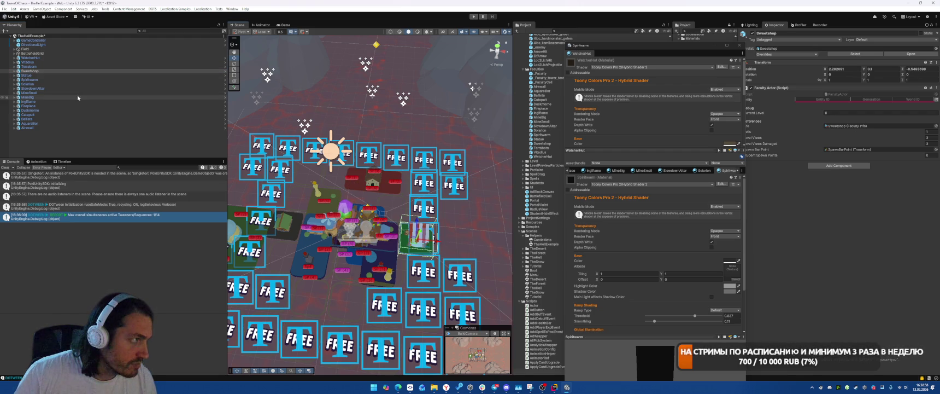
# Step: Drag Spiritwarm lower on the map and Solarion up and to the right
pyautogui.click(386, 234)
pyautogui.moveTo(352, 213)
pyautogui.mouseDown()
pyautogui.moveTo(336, 290)
pyautogui.moveTo(305, 179)
pyautogui.mouseUp()
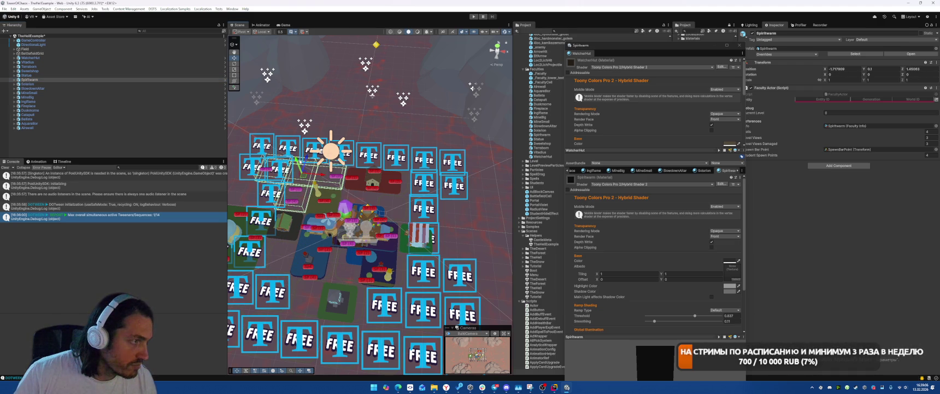
pyautogui.click(16, 80)
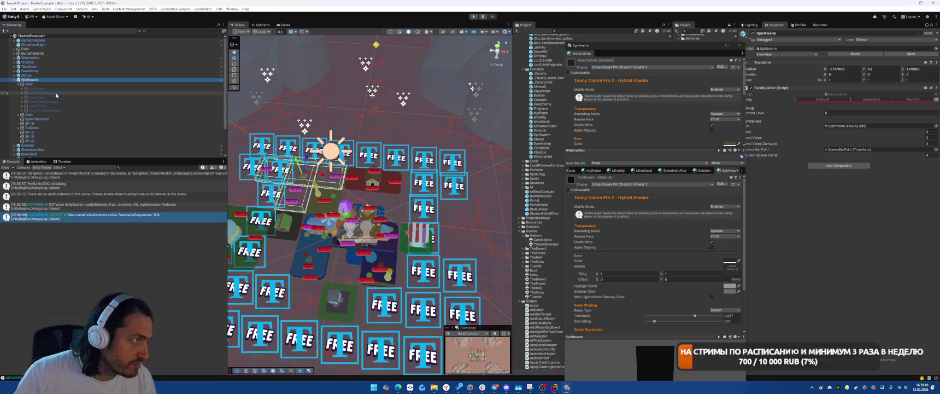
pyautogui.click(69, 87)
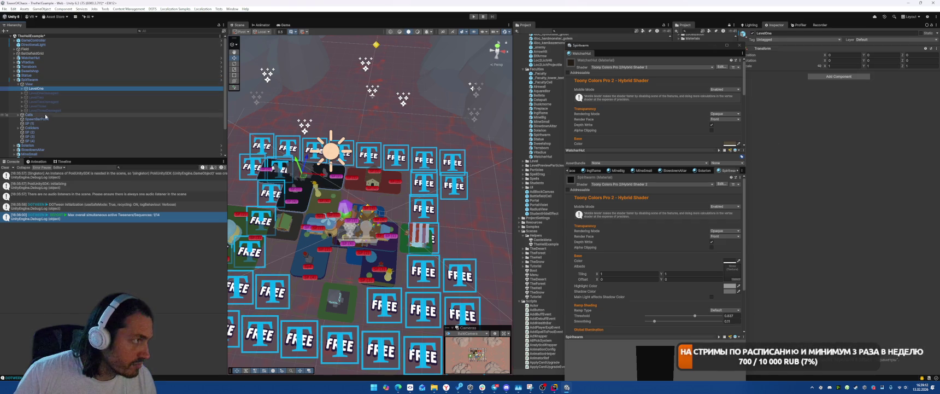
pyautogui.scroll(-3, 46, 115)
pyautogui.click(28, 113)
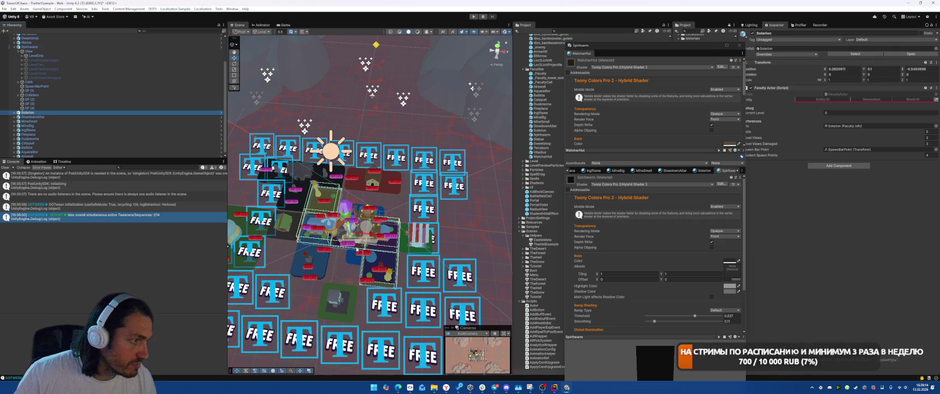
pyautogui.moveTo(352, 235); pyautogui.dragTo(381, 209)
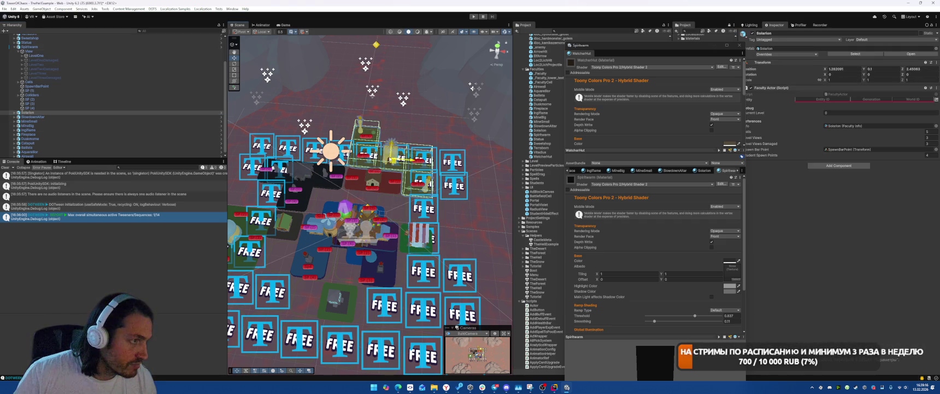
# Step: Move SlowdownAltar to X 2.78, MineSmall to X -2.72 and MineBig to X 2.28
pyautogui.click(80, 117)
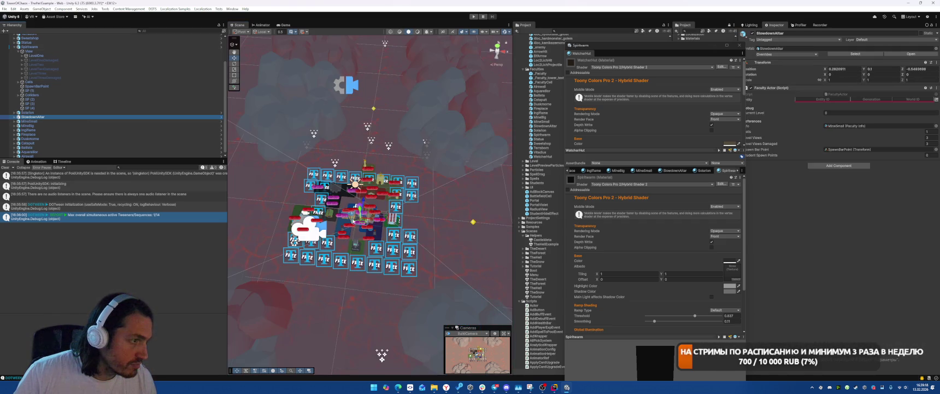
pyautogui.scroll(-5, 365, 227)
pyautogui.moveTo(362, 224)
pyautogui.mouseDown()
pyautogui.moveTo(391, 221)
pyautogui.moveTo(404, 232)
pyautogui.moveTo(399, 239)
pyautogui.mouseUp()
pyautogui.click(29, 122)
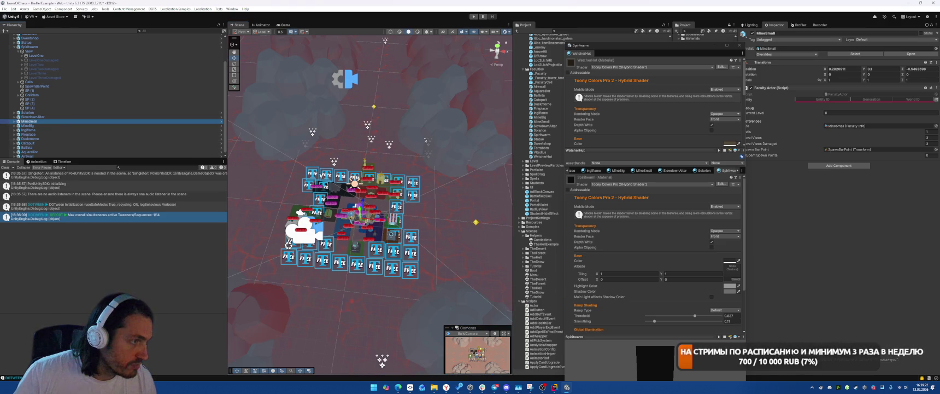
pyautogui.moveTo(361, 219); pyautogui.dragTo(305, 234)
pyautogui.click(27, 126)
pyautogui.moveTo(361, 222); pyautogui.dragTo(392, 258)
# Step: Drag IngFlame up and left, and Fireplace up and right on the map
pyautogui.click(89, 130)
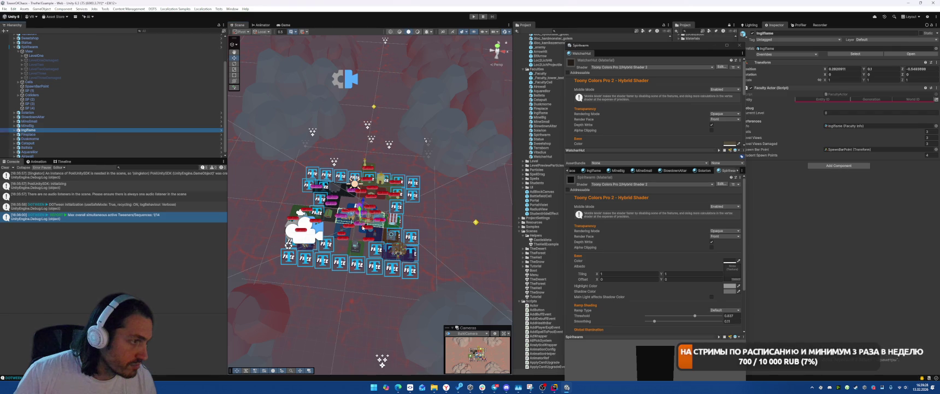
pyautogui.moveTo(357, 202); pyautogui.dragTo(336, 157)
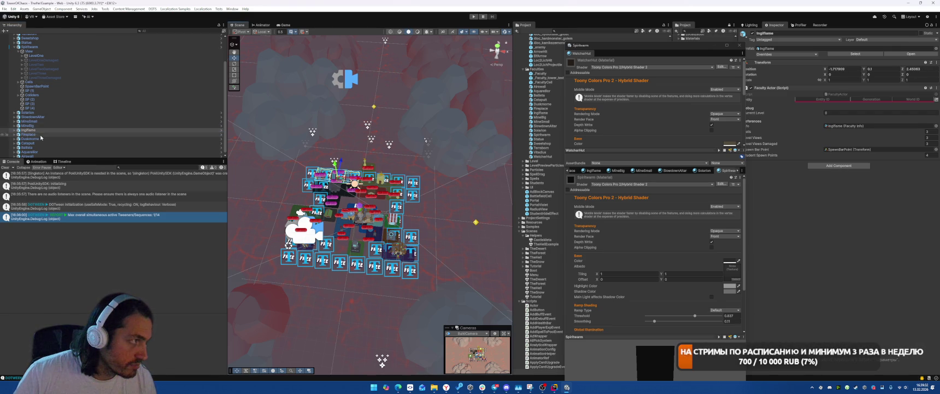
pyautogui.click(33, 133)
pyautogui.moveTo(362, 224)
pyautogui.mouseDown()
pyautogui.moveTo(393, 185)
pyautogui.moveTo(413, 182)
pyautogui.moveTo(409, 194)
pyautogui.mouseUp()
# Step: Preview the board in the Game view, then shrink the Scene view's 3D icons almost to nothing
pyautogui.click(284, 25)
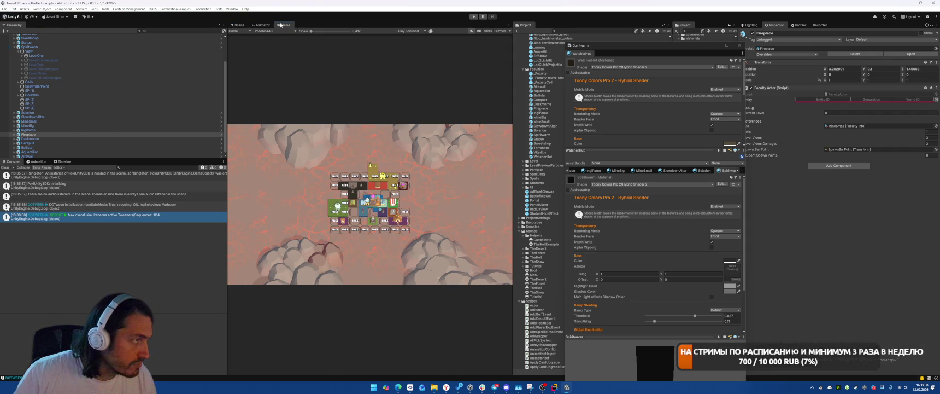
pyautogui.click(238, 25)
pyautogui.moveTo(372, 219); pyautogui.dragTo(326, 213)
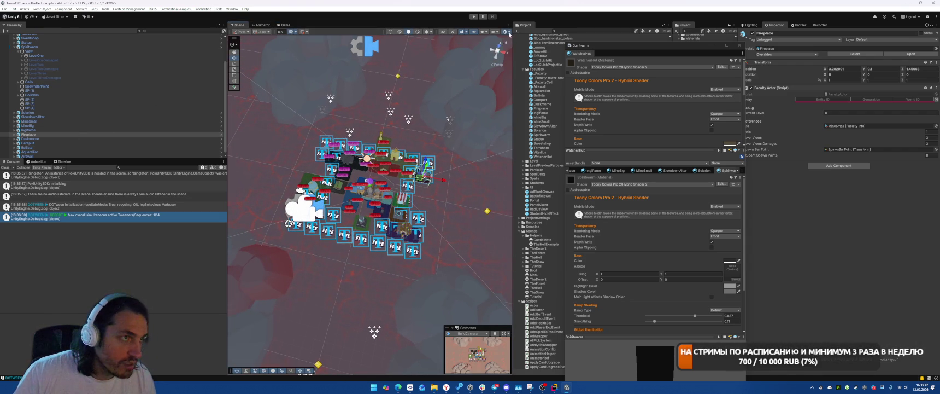
pyautogui.click(506, 31)
pyautogui.moveTo(560, 43); pyautogui.dragTo(555, 44)
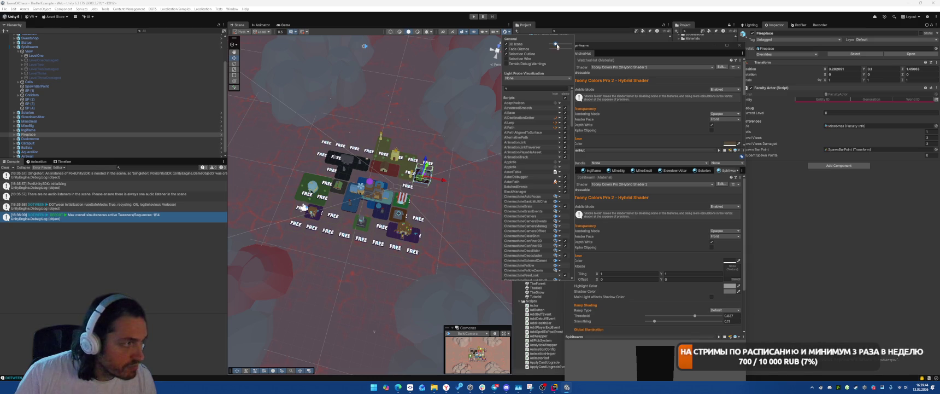
# Step: Nudge Duskmorne, shift Aquarellior from X 0.282 to 2.782, and check the Game view
pyautogui.click(38, 139)
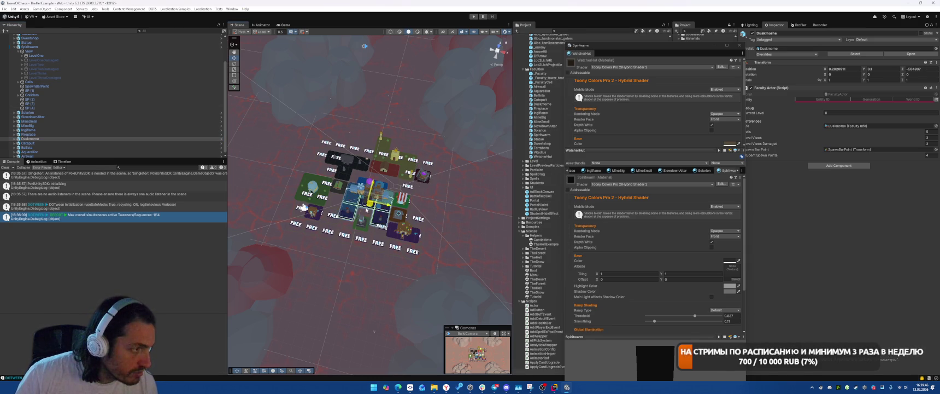
pyautogui.moveTo(340, 228)
pyautogui.mouseDown()
pyautogui.moveTo(349, 222)
pyautogui.moveTo(366, 254)
pyautogui.moveTo(347, 239)
pyautogui.mouseUp()
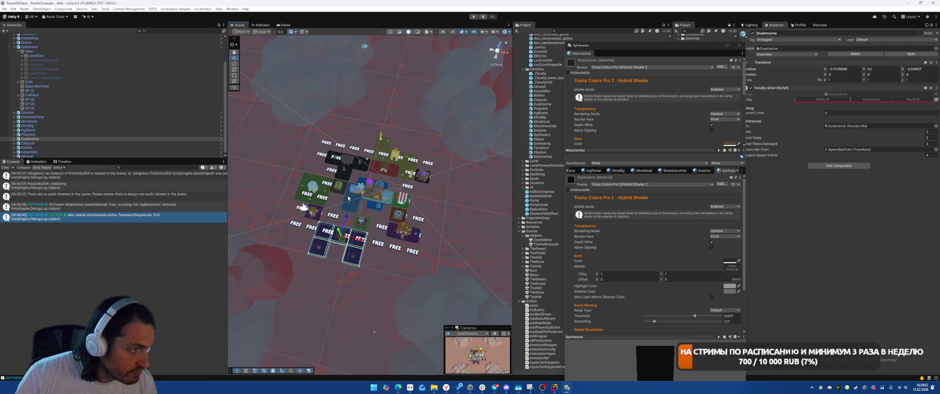
pyautogui.click(333, 145)
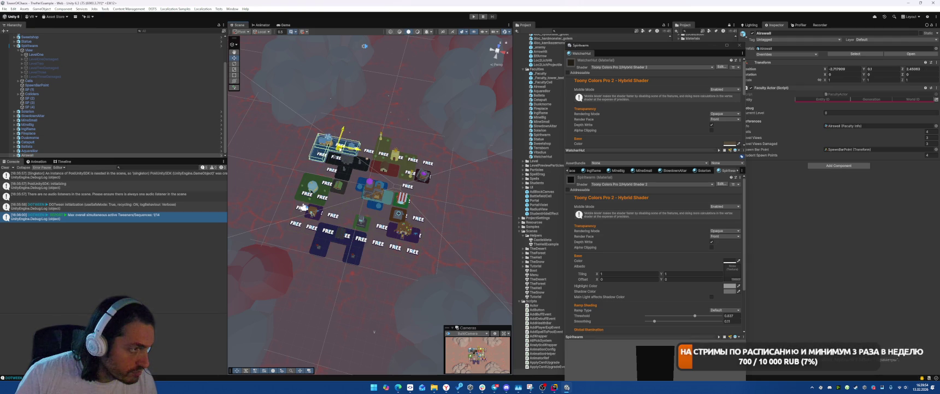
pyautogui.click(385, 201)
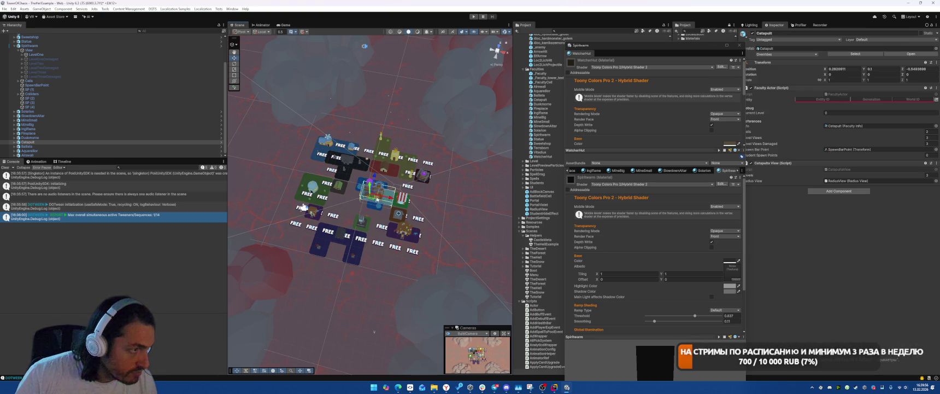
pyautogui.click(383, 245)
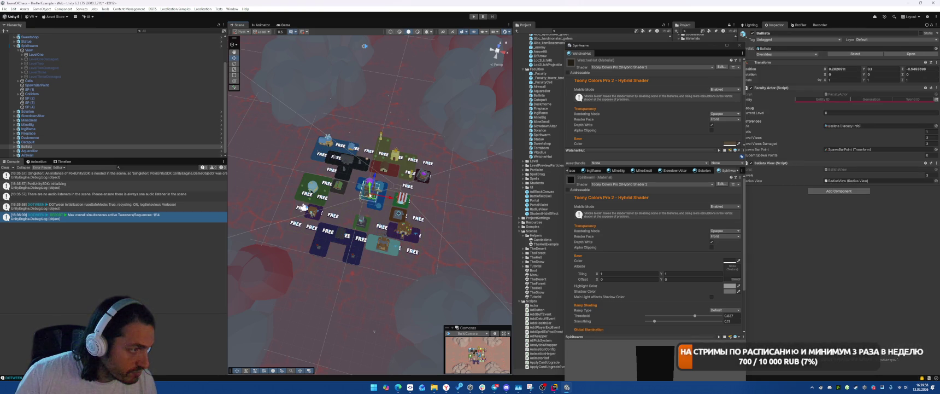
pyautogui.click(375, 198)
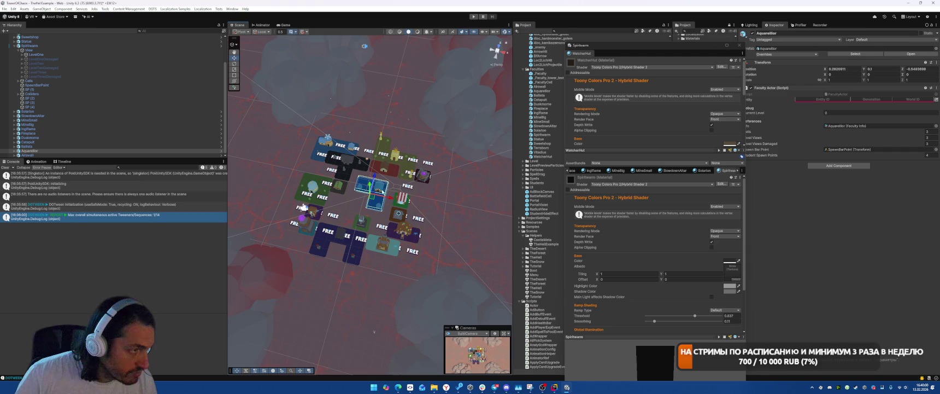
pyautogui.moveTo(375, 199); pyautogui.dragTo(416, 208)
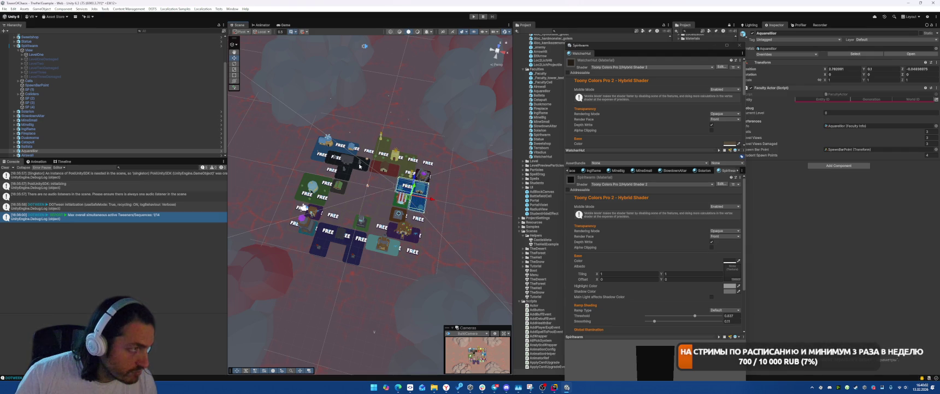
pyautogui.click(285, 25)
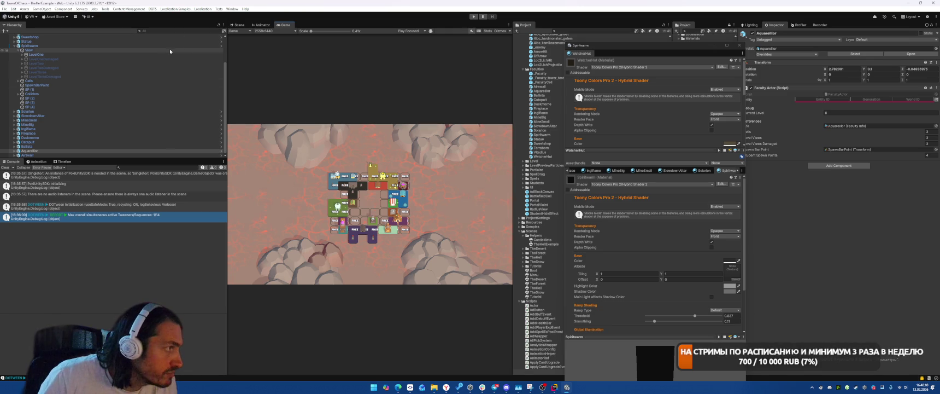
# Step: Move all buildings WatcherHut through Airswall together, then dock the Game view below the Scene view
pyautogui.click(21, 50)
pyautogui.click(14, 45)
pyautogui.click(30, 58)
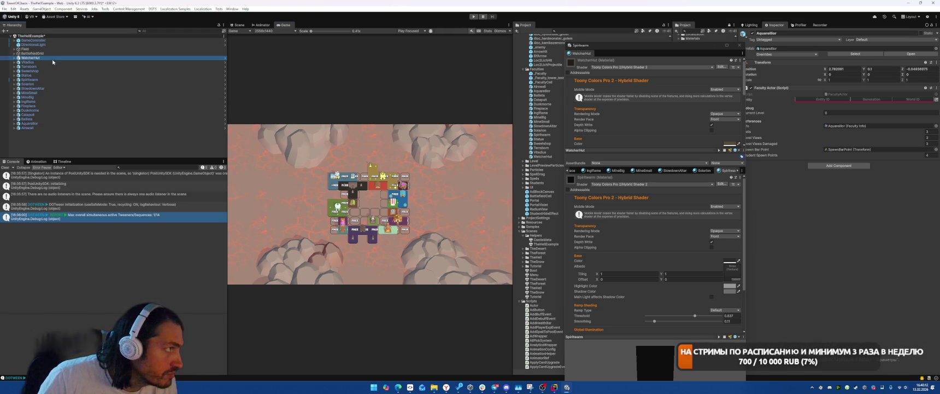
pyautogui.keyDown('shift'); pyautogui.click(56, 129); pyautogui.keyUp('shift')
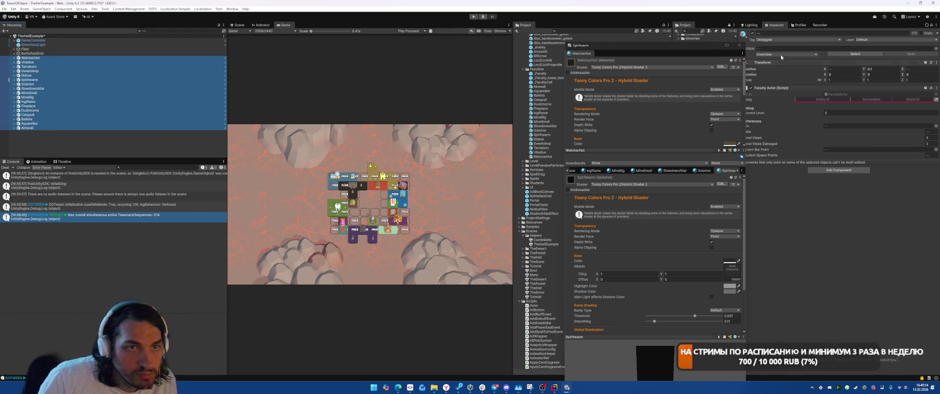
pyautogui.click(239, 25)
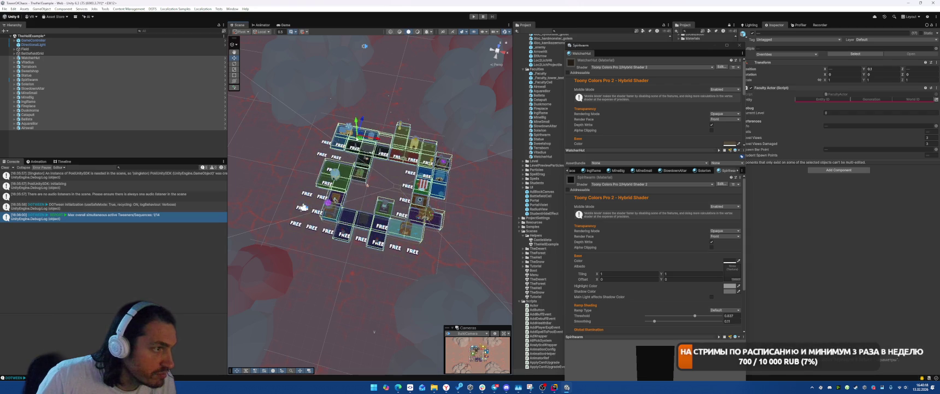
pyautogui.moveTo(335, 134); pyautogui.dragTo(344, 132)
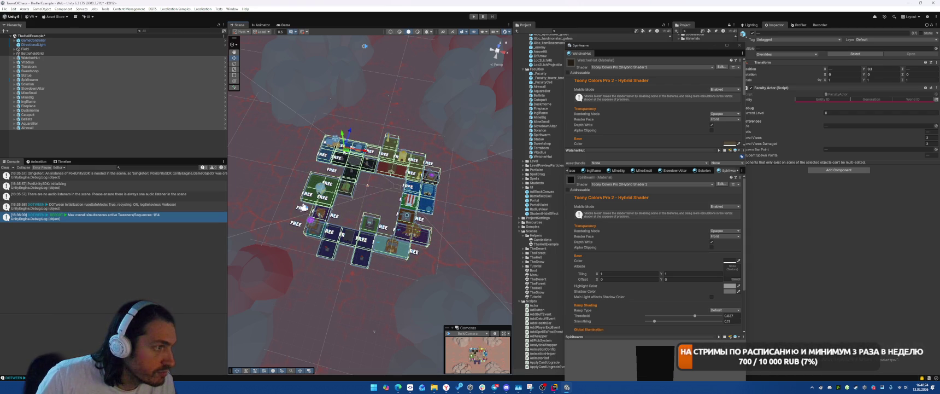
pyautogui.click(284, 26)
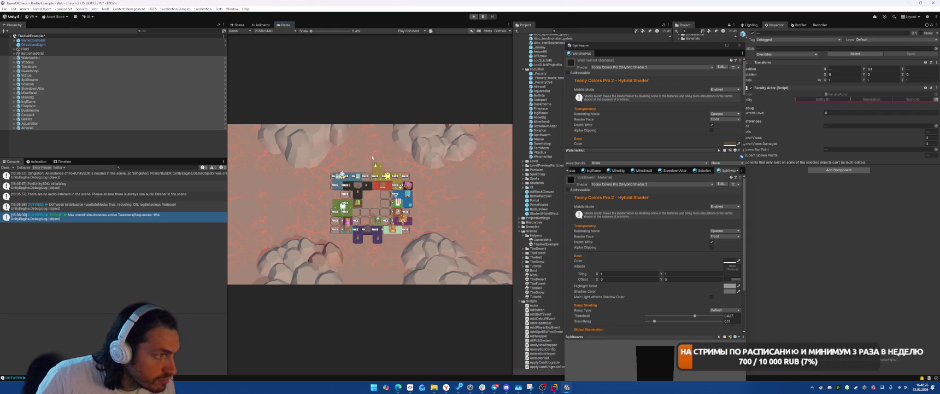
pyautogui.moveTo(285, 25)
pyautogui.mouseDown()
pyautogui.moveTo(350, 219)
pyautogui.moveTo(370, 344)
pyautogui.mouseUp()
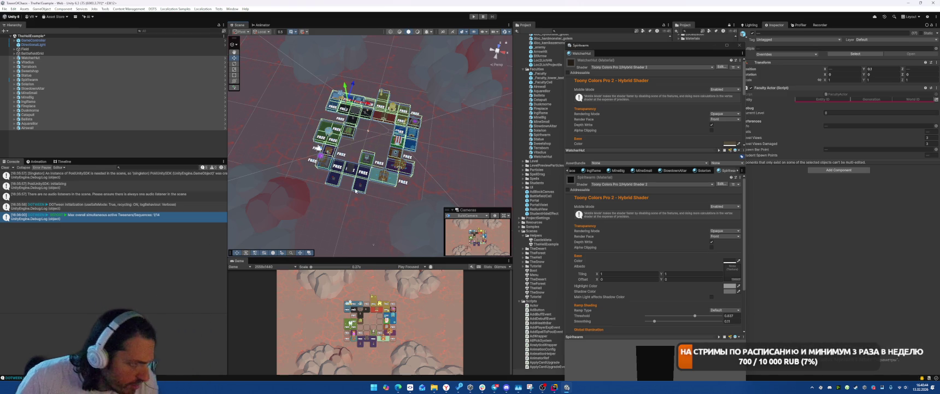
# Step: Deactivate BattlefieldGrid to hide its FREE cells and dock the Game view back beside Scene
pyautogui.click(68, 54)
pyautogui.hotkey('alt', 'shift', 'a')
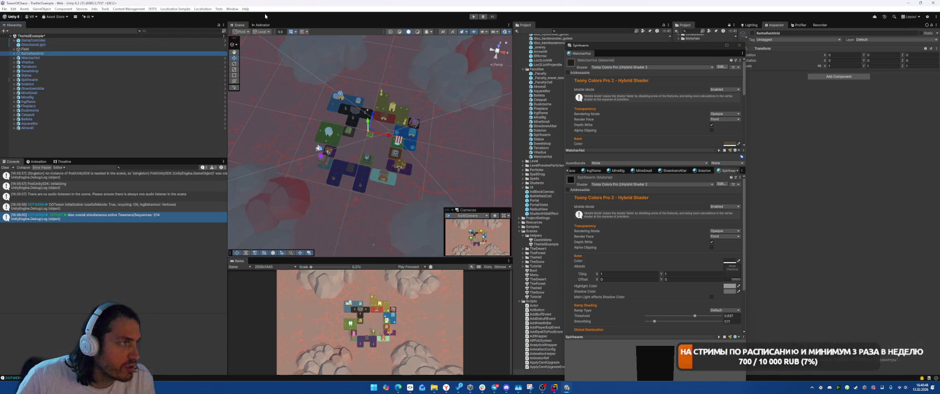
pyautogui.moveTo(239, 261)
pyautogui.mouseDown()
pyautogui.moveTo(312, 34)
pyautogui.moveTo(284, 25)
pyautogui.mouseUp()
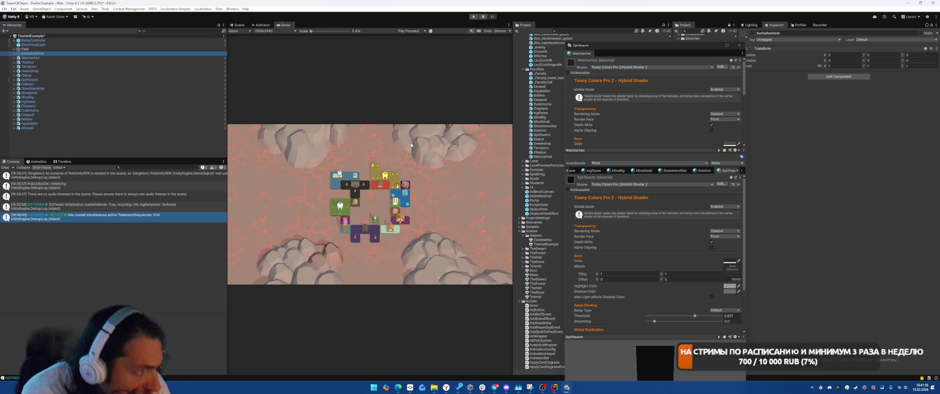
# Step: Move the floating material Inspector window aside and close it
pyautogui.moveTo(684, 57); pyautogui.dragTo(829, 71)
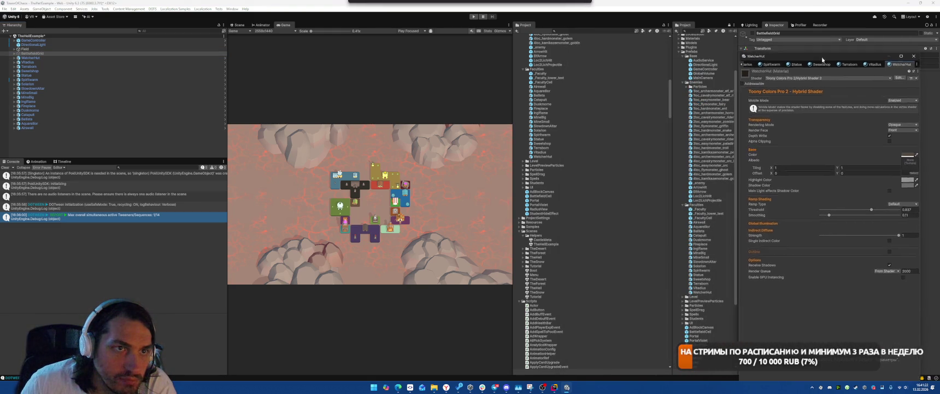
pyautogui.moveTo(822, 56)
pyautogui.mouseDown()
pyautogui.moveTo(809, 128)
pyautogui.moveTo(727, 32)
pyautogui.moveTo(672, 13)
pyautogui.moveTo(809, 24)
pyautogui.mouseUp()
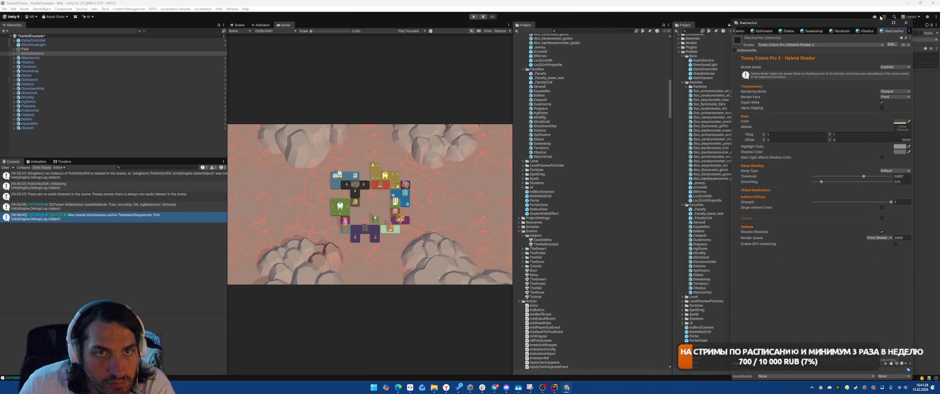
pyautogui.click(900, 21)
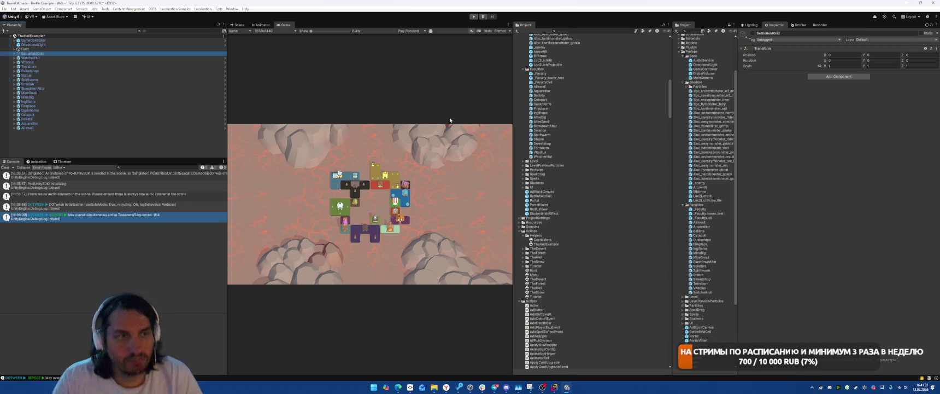
pyautogui.scroll(-2, 720, 184)
pyautogui.scroll(-1, 720, 185)
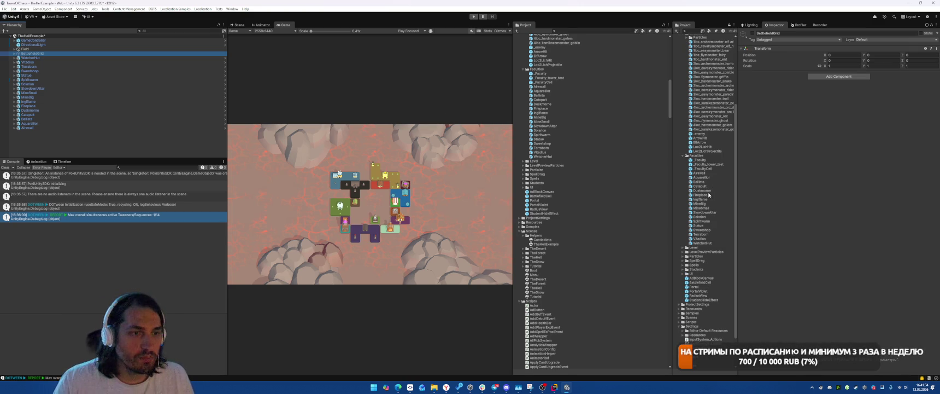
# Step: Open the Solarion prefab and select its pieces from Cube.144 through Sphere.049
pyautogui.doubleClick(705, 217)
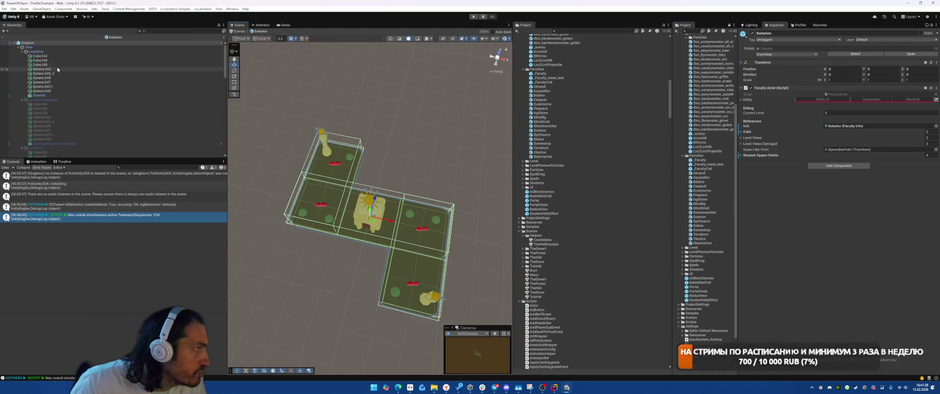
pyautogui.click(64, 55)
pyautogui.click(82, 60)
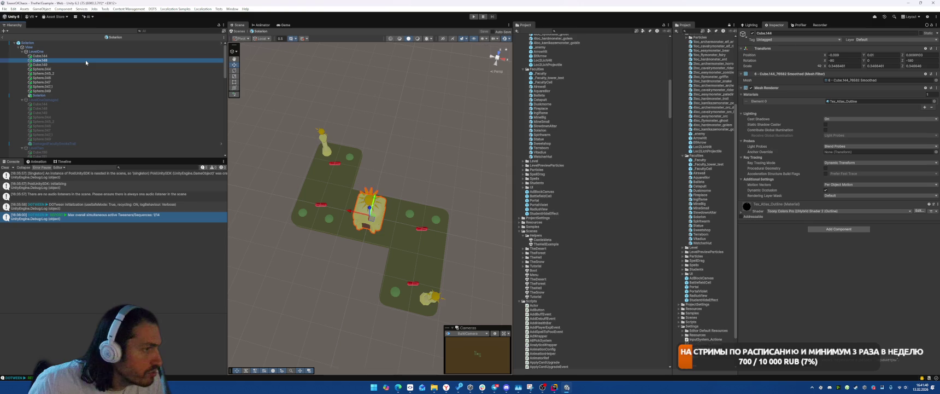
pyautogui.click(82, 65)
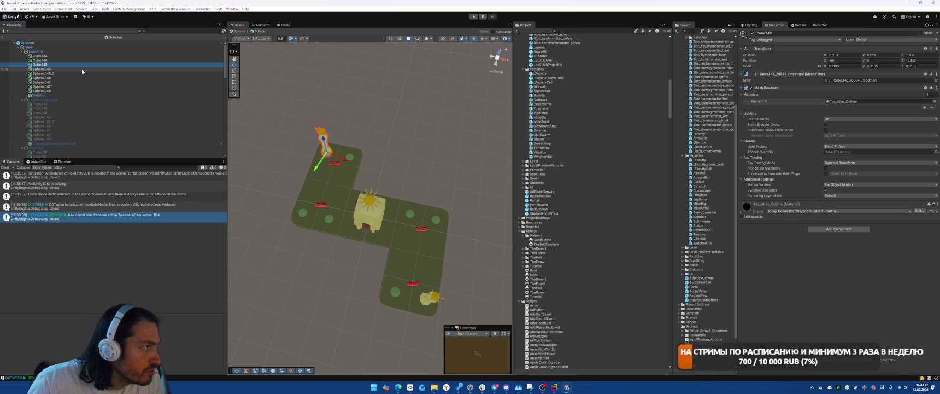
pyautogui.click(82, 69)
pyautogui.keyDown('shift'); pyautogui.click(76, 90); pyautogui.keyUp('shift')
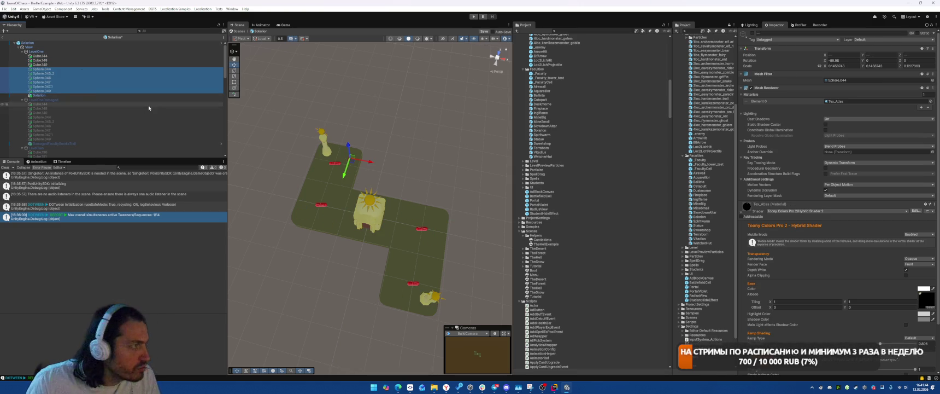
# Step: Swap LevelOne for LevelOneDamaged, deactivate spheres 044–049, then deactivate LevelOneDamaged
pyautogui.click(44, 99)
pyautogui.hotkey('alt', 'shift', 'a')
pyautogui.click(39, 52)
pyautogui.hotkey('alt', 'shift', 'a')
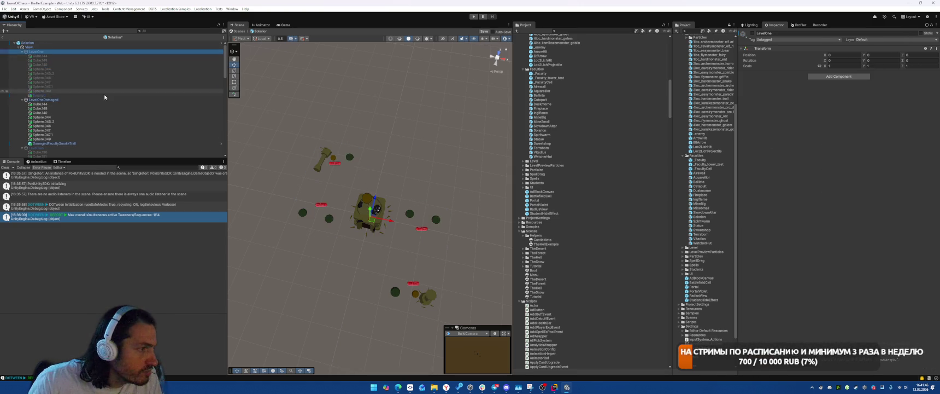
pyautogui.click(52, 117)
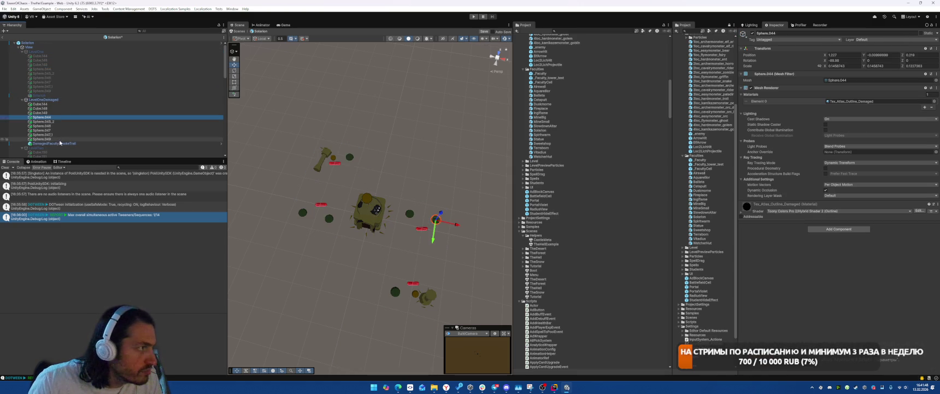
pyautogui.keyDown('shift'); pyautogui.click(63, 139); pyautogui.keyUp('shift')
pyautogui.hotkey('alt', 'shift', 'a')
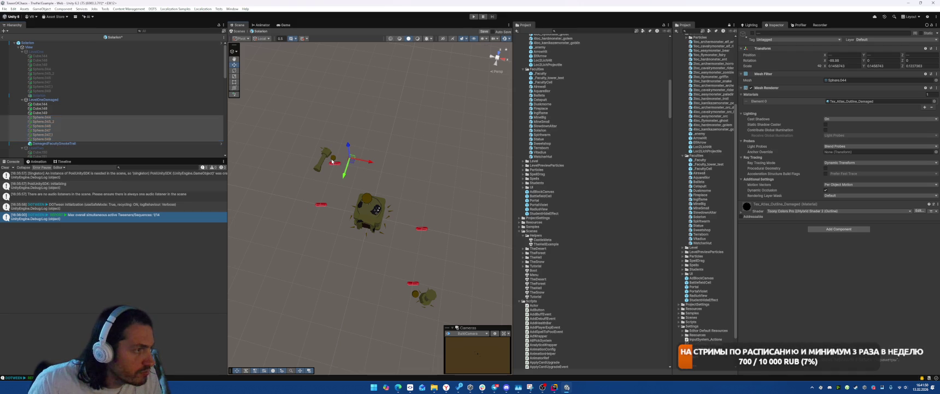
pyautogui.click(334, 160)
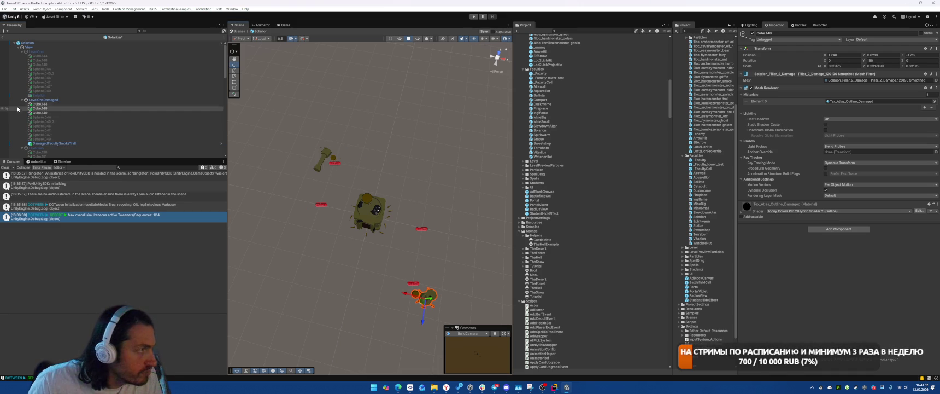
pyautogui.click(64, 99)
pyautogui.hotkey('alt', 'shift', 'a')
pyautogui.scroll(-3, 64, 100)
# Step: Activate LevelTwo and hide Cylinder.067 plus its green sphere trees in the Scene view
pyautogui.click(64, 99)
pyautogui.hotkey('alt', 'shift', 'a')
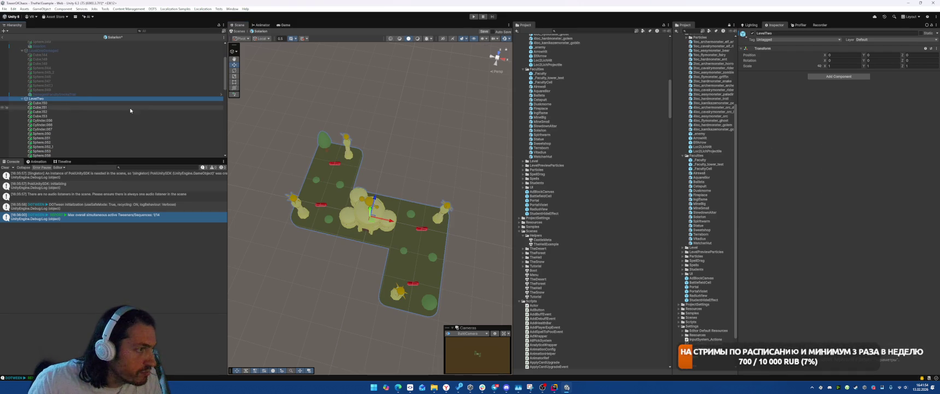
pyautogui.click(76, 107)
pyautogui.click(82, 121)
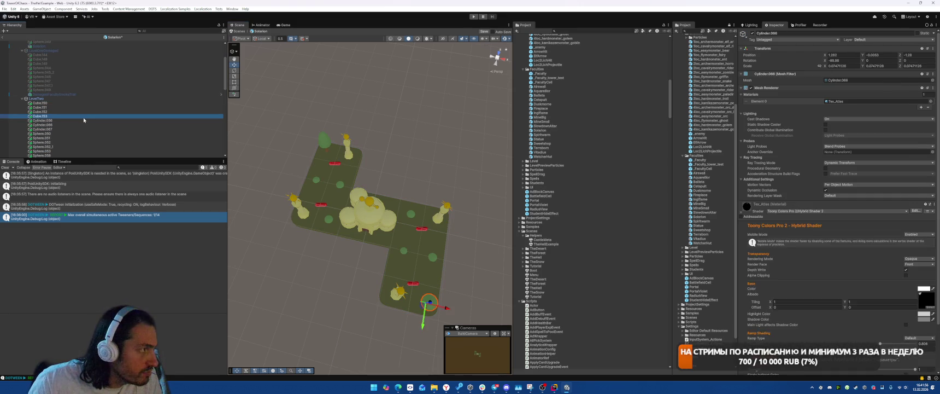
pyautogui.keyDown('shift'); pyautogui.click(87, 129); pyautogui.keyUp('shift')
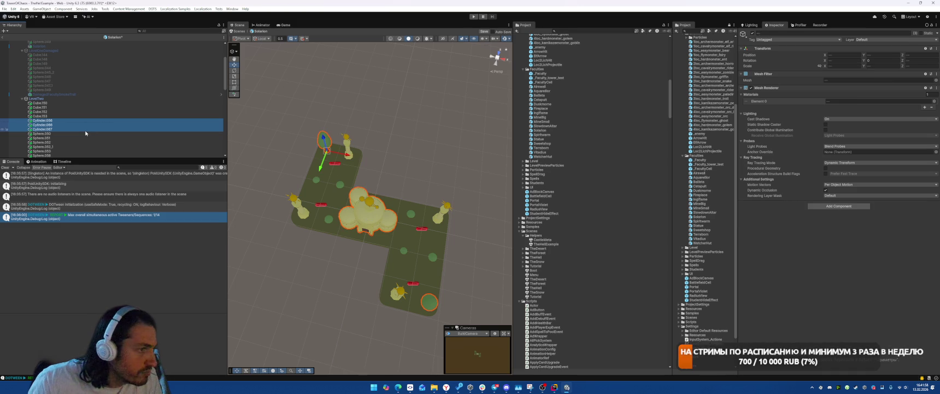
pyautogui.click(327, 148)
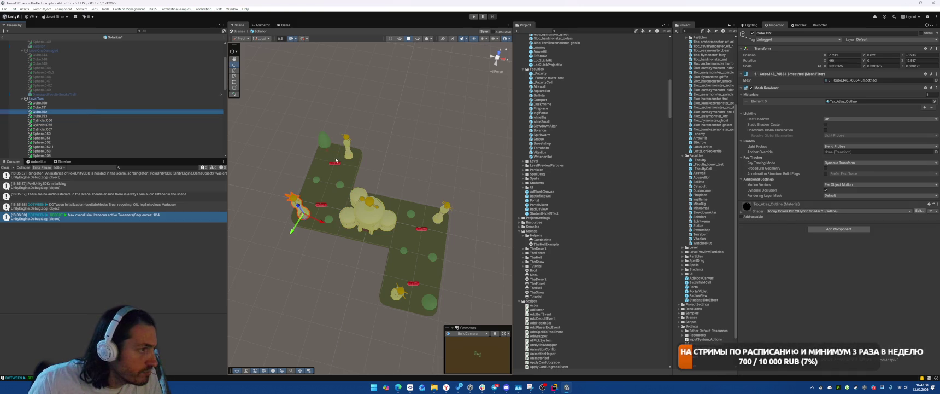
pyautogui.keyDown('shift'); pyautogui.click(315, 183); pyautogui.keyUp('shift')
pyautogui.keyDown('shift'); pyautogui.click(340, 184); pyautogui.keyUp('shift')
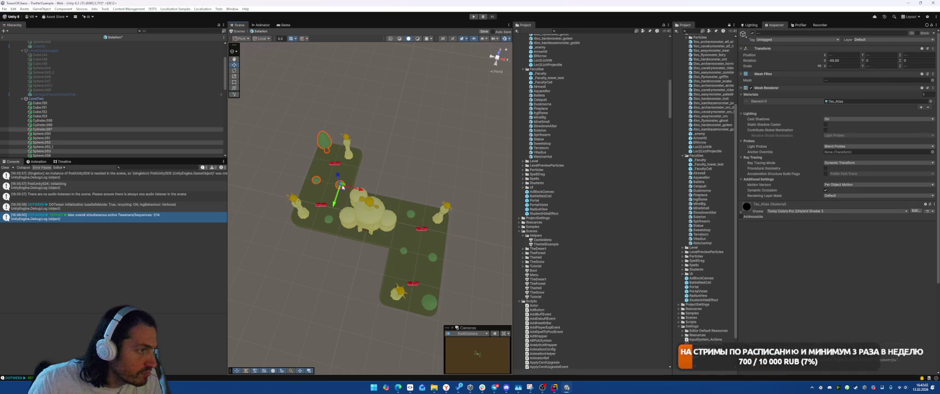
pyautogui.keyDown('shift'); pyautogui.click(328, 219); pyautogui.keyUp('shift')
pyautogui.keyDown('shift'); pyautogui.click(413, 215); pyautogui.keyUp('shift')
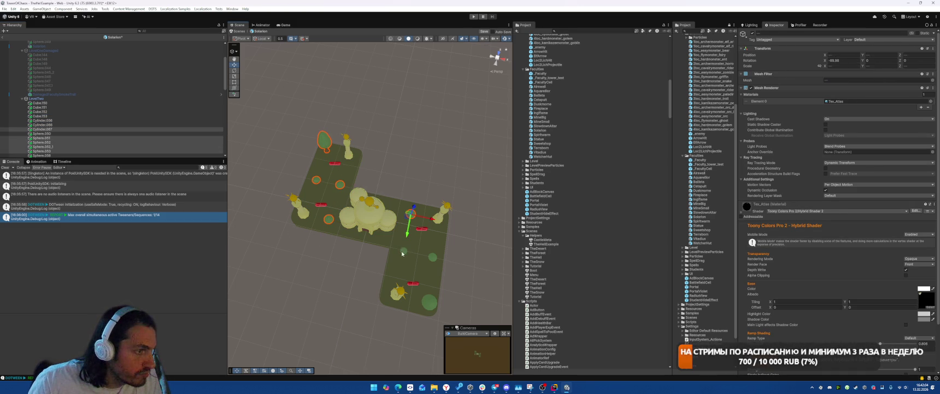
pyautogui.keyDown('shift'); pyautogui.click(403, 252); pyautogui.keyUp('shift')
pyautogui.keyDown('shift'); pyautogui.click(432, 257); pyautogui.keyUp('shift')
pyautogui.keyDown('shift'); pyautogui.click(430, 302); pyautogui.keyUp('shift')
pyautogui.press('h')
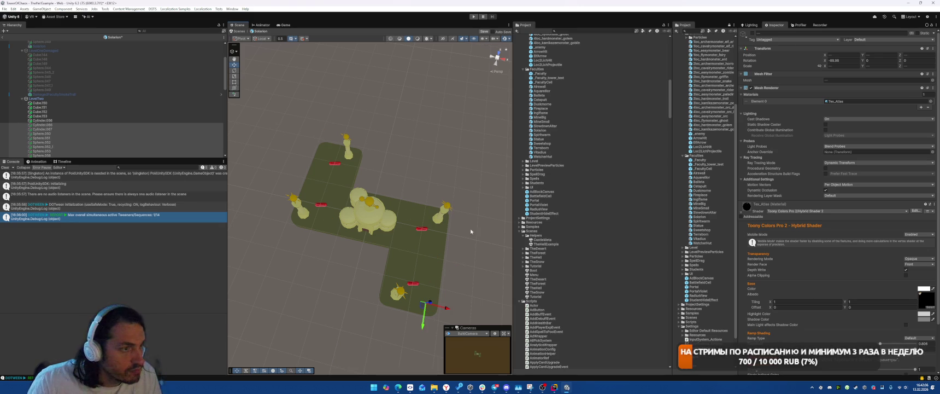
# Step: Deactivate LevelTwo and hide seven trees starting from Sphere.052_1
pyautogui.scroll(-3, 54, 104)
pyautogui.click(44, 115)
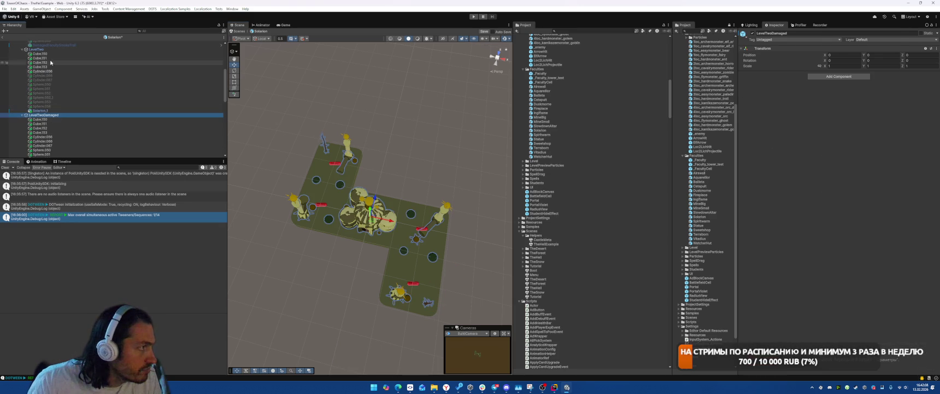
pyautogui.click(36, 49)
pyautogui.hotkey('alt', 'shift', 'a')
pyautogui.scroll(-3, 68, 92)
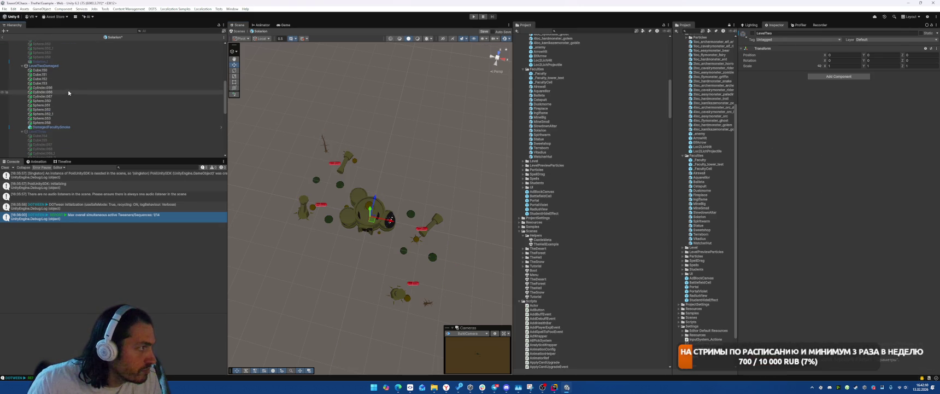
pyautogui.click(330, 217)
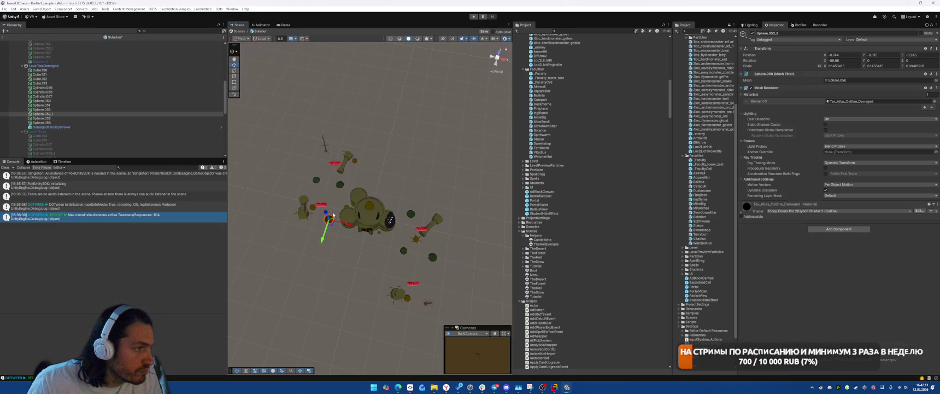
pyautogui.keyDown('shift'); pyautogui.click(340, 185); pyautogui.keyUp('shift')
pyautogui.keyDown('shift'); pyautogui.click(316, 180); pyautogui.keyUp('shift')
pyautogui.keyDown('shift'); pyautogui.click(326, 149); pyautogui.keyUp('shift')
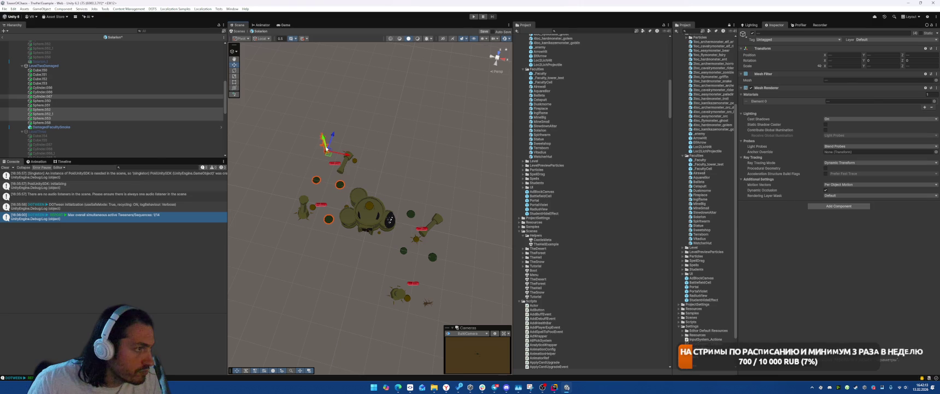
pyautogui.keyDown('shift'); pyautogui.click(411, 213); pyautogui.keyUp('shift')
pyautogui.keyDown('shift'); pyautogui.click(403, 250); pyautogui.keyUp('shift')
pyautogui.keyDown('shift'); pyautogui.click(432, 257); pyautogui.keyUp('shift')
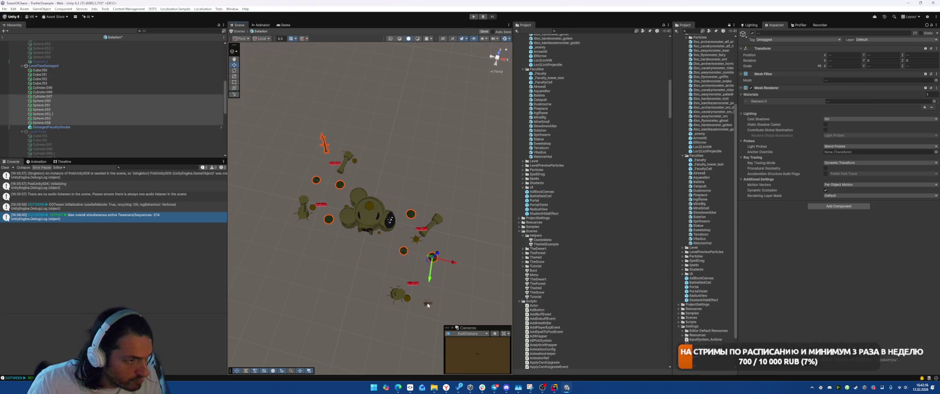
pyautogui.press('h')
# Step: Hide LevelTwoDamaged, make LevelThree visible, and select eight of its trees
pyautogui.click(102, 66)
pyautogui.press('h')
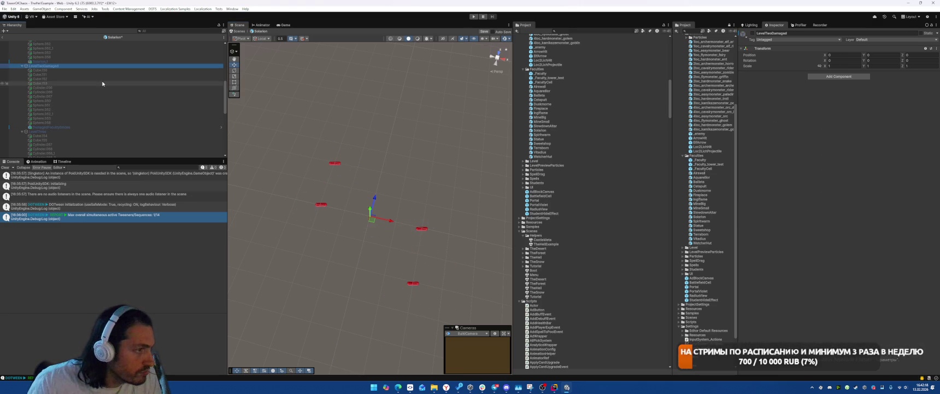
pyautogui.click(88, 130)
pyautogui.press('h')
pyautogui.click(324, 216)
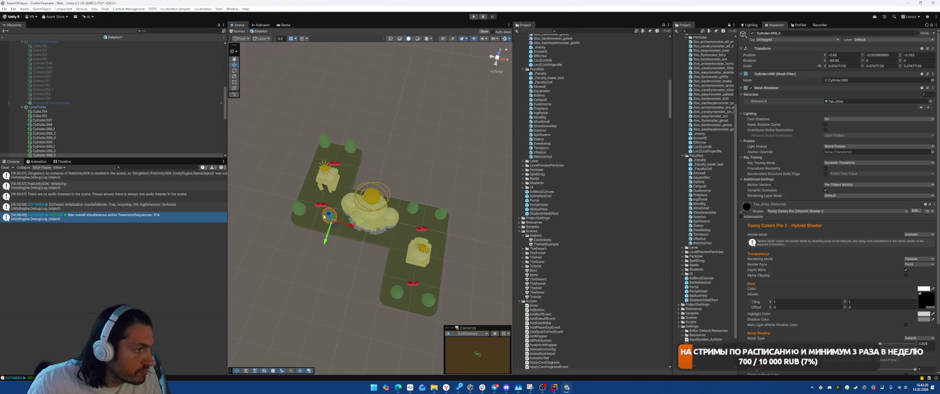
pyautogui.keyDown('shift'); pyautogui.click(303, 212); pyautogui.keyUp('shift')
pyautogui.keyDown('shift'); pyautogui.click(326, 141); pyautogui.keyUp('shift')
pyautogui.keyDown('shift'); pyautogui.click(350, 146); pyautogui.keyUp('shift')
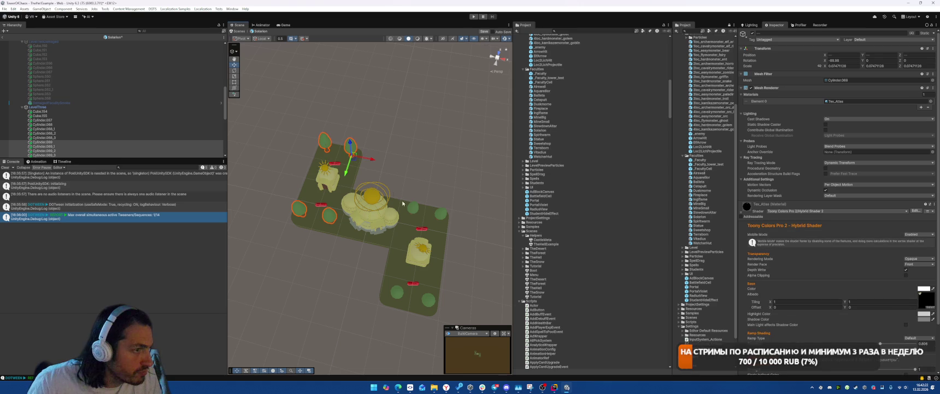
pyautogui.keyDown('shift'); pyautogui.click(413, 208); pyautogui.keyUp('shift')
pyautogui.keyDown('shift'); pyautogui.click(441, 213); pyautogui.keyUp('shift')
pyautogui.keyDown('shift'); pyautogui.click(397, 292); pyautogui.keyUp('shift')
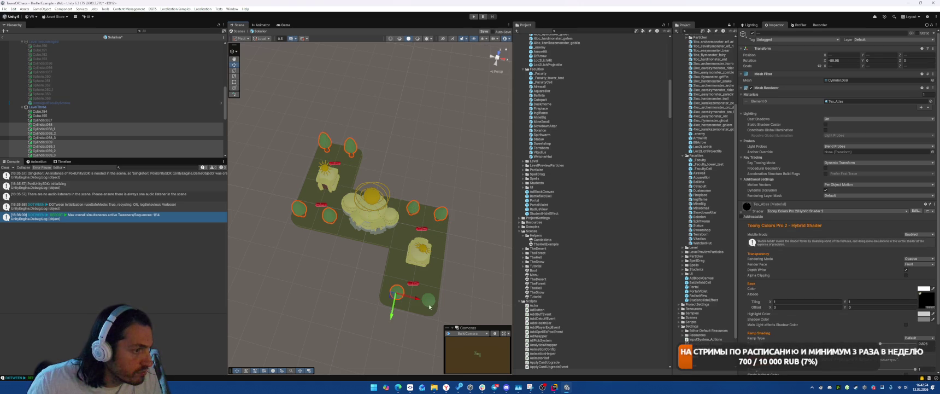
pyautogui.keyDown('shift'); pyautogui.click(429, 300); pyautogui.keyUp('shift')
# Step: Select three LevelThreeDamaged trees, then deactivate LevelThreeDamaged
pyautogui.click(47, 109)
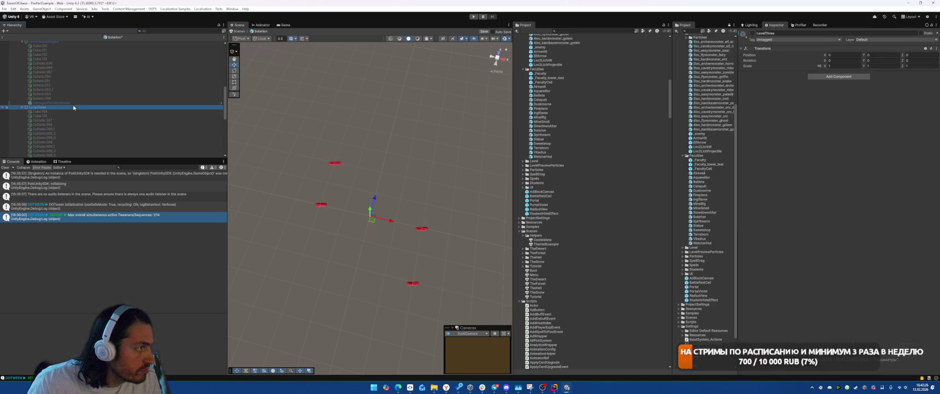
pyautogui.click(47, 115)
pyautogui.click(300, 211)
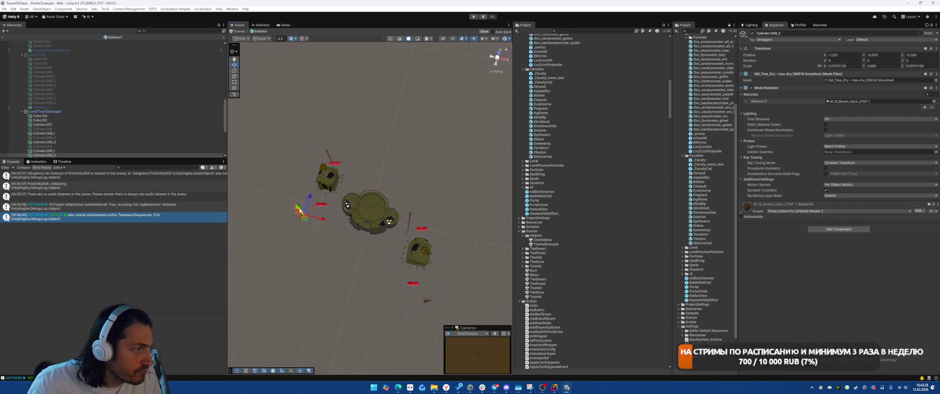
pyautogui.keyDown('shift'); pyautogui.click(329, 155); pyautogui.keyUp('shift')
pyautogui.keyDown('shift'); pyautogui.click(409, 216); pyautogui.keyUp('shift')
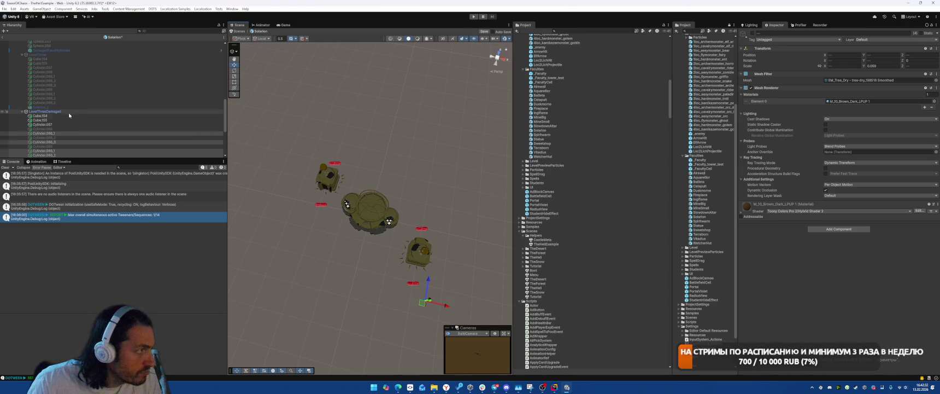
pyautogui.click(85, 111)
pyautogui.hotkey('alt', 'shift', 'a')
# Step: Reactivate LevelOne and check the level in the Game view
pyautogui.scroll(10, 84, 106)
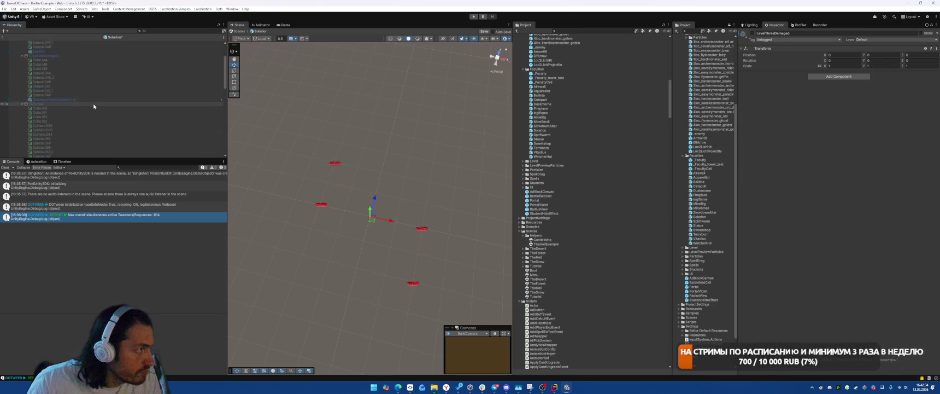
pyautogui.click(58, 52)
pyautogui.hotkey('alt', 'shift', 'a')
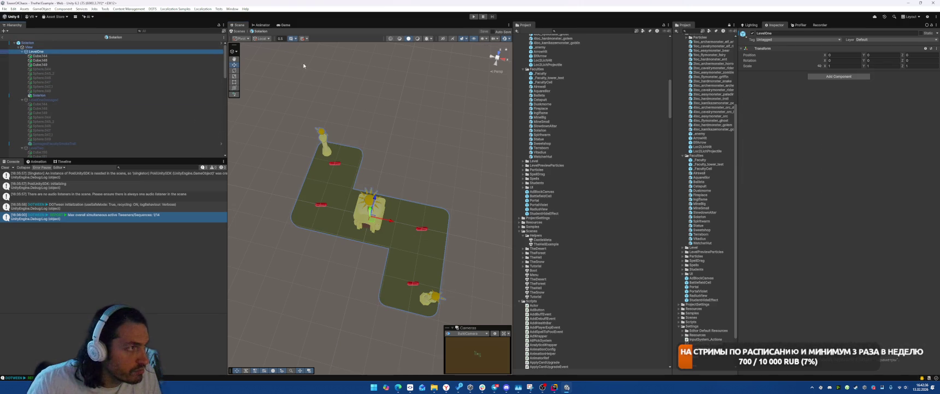
pyautogui.click(280, 25)
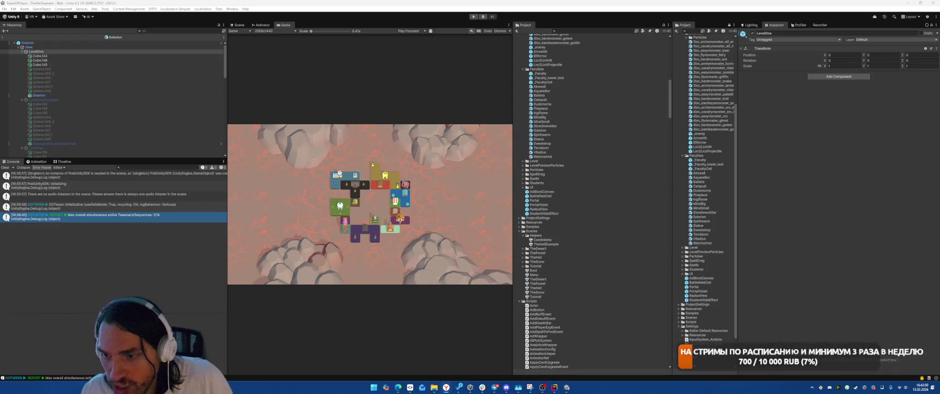
pyautogui.hotkey('alt', 'Tab')
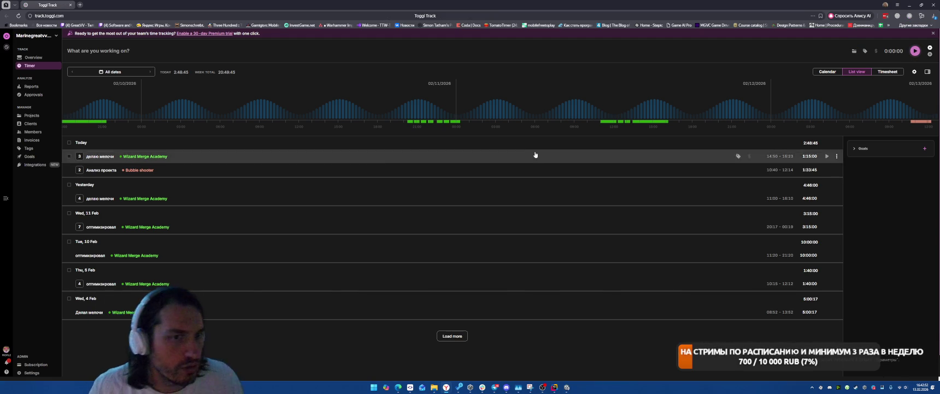
# Step: End the 15:58 делаю мелочи entry at 16:42, restart that timer, and minimize the browser
pyautogui.click(793, 158)
pyautogui.click(783, 170)
pyautogui.write('16:4')
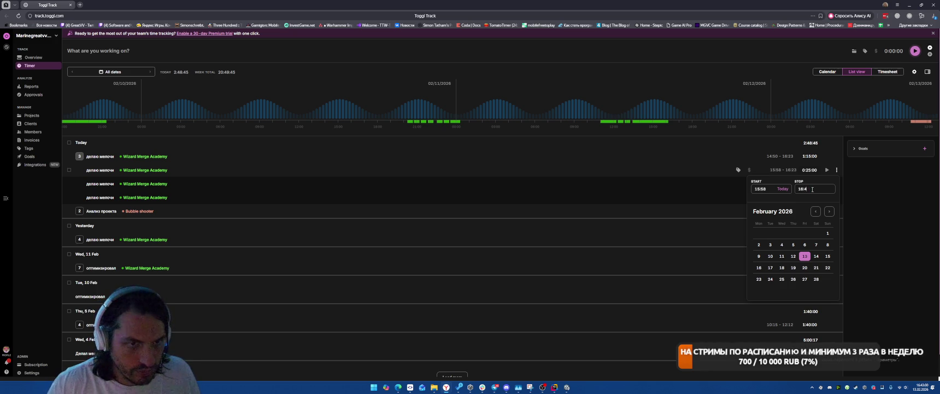
pyautogui.write('2')
pyautogui.press('Return')
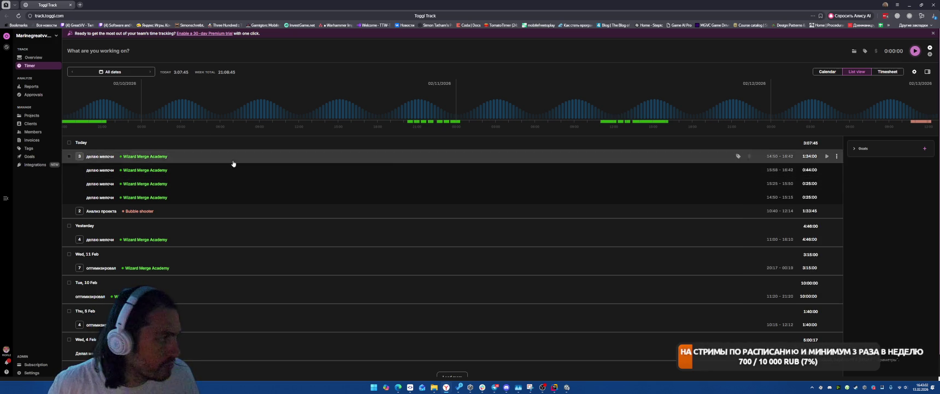
pyautogui.click(827, 170)
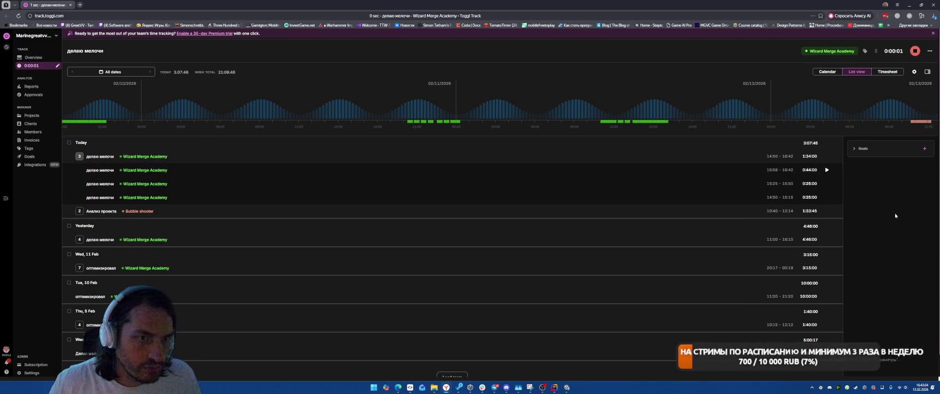
pyautogui.click(910, 5)
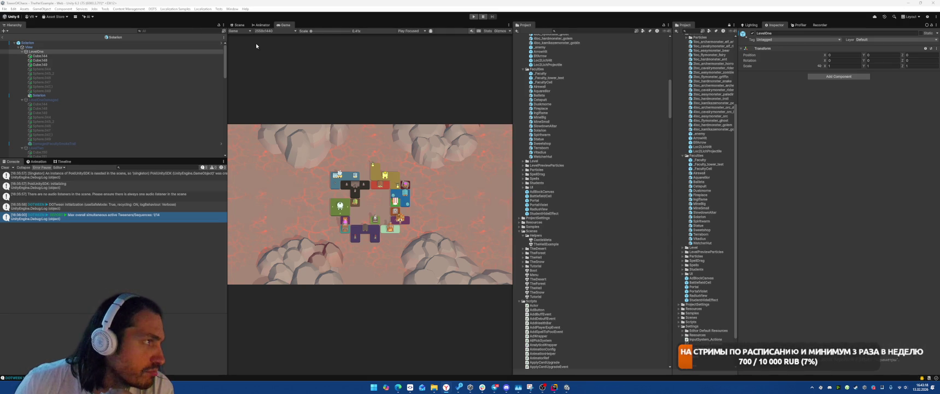
# Step: Scale the Game view to about 0.93x, glance at Toggl Track, then return to the Scene view
pyautogui.moveTo(312, 32); pyautogui.dragTo(325, 31)
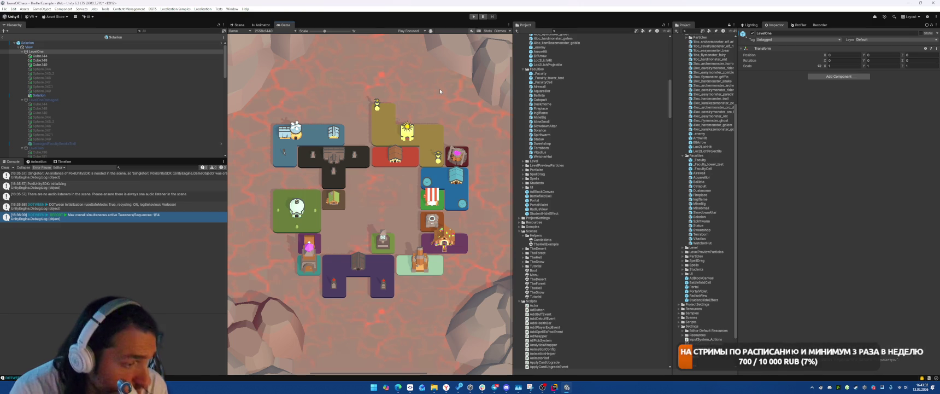
pyautogui.moveTo(446, 386)
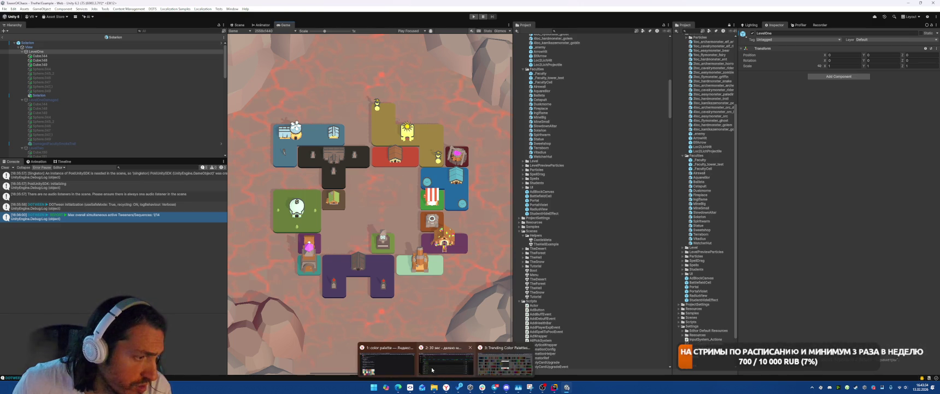
pyautogui.click(446, 360)
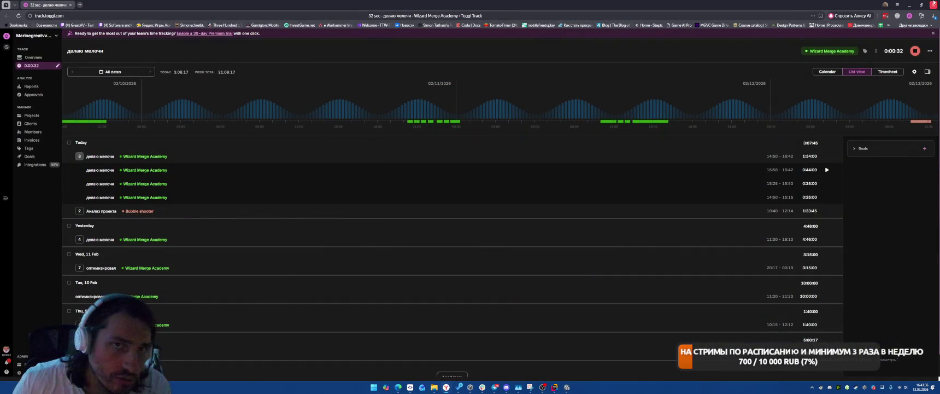
pyautogui.hotkey('alt', 'Tab')
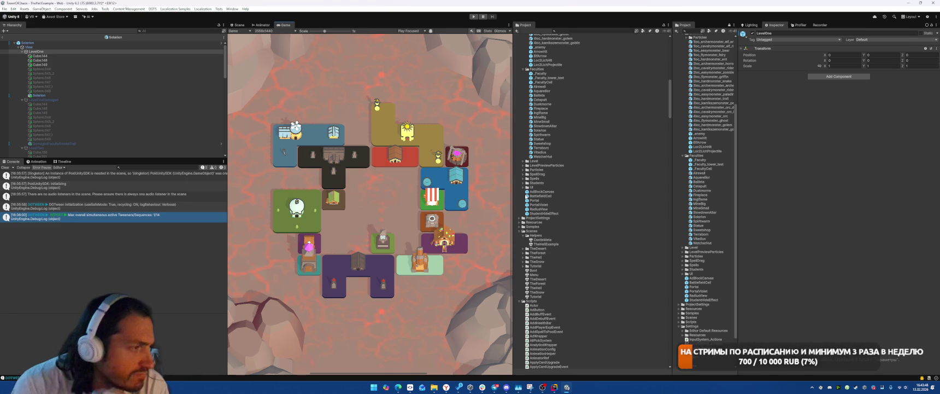
pyautogui.click(239, 25)
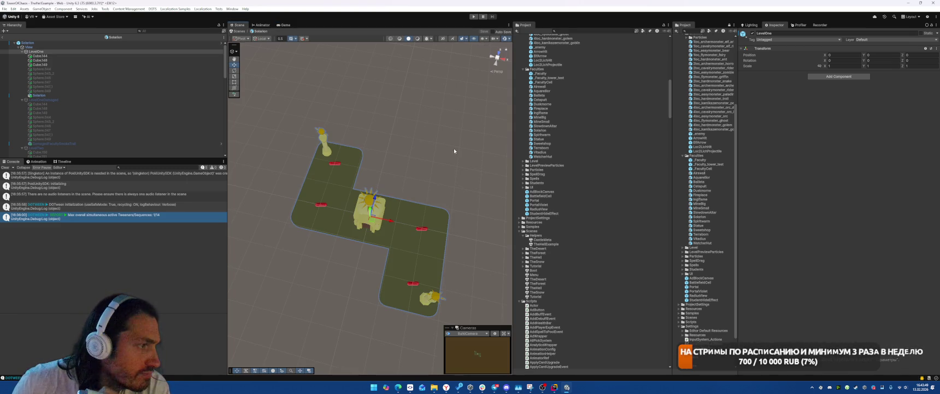
# Step: Exit prefab mode and select the Cube under Sweetshop > View > LevelOne, with the Game view showing
pyautogui.rightClick(393, 184)
pyautogui.click(3, 37)
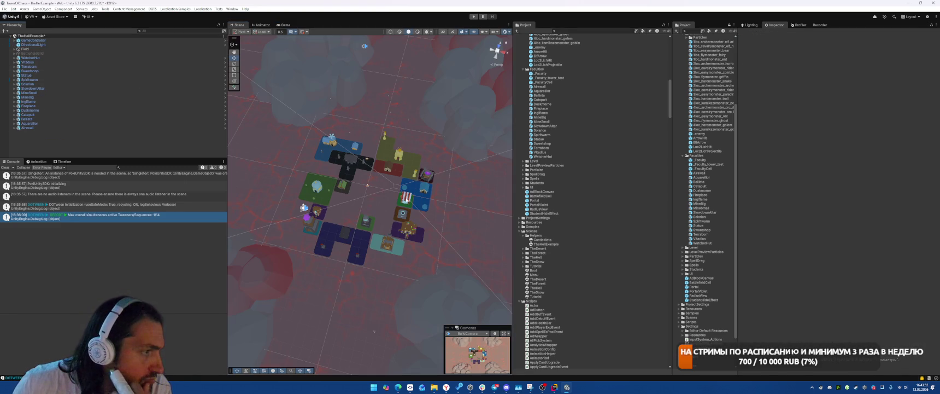
pyautogui.click(406, 196)
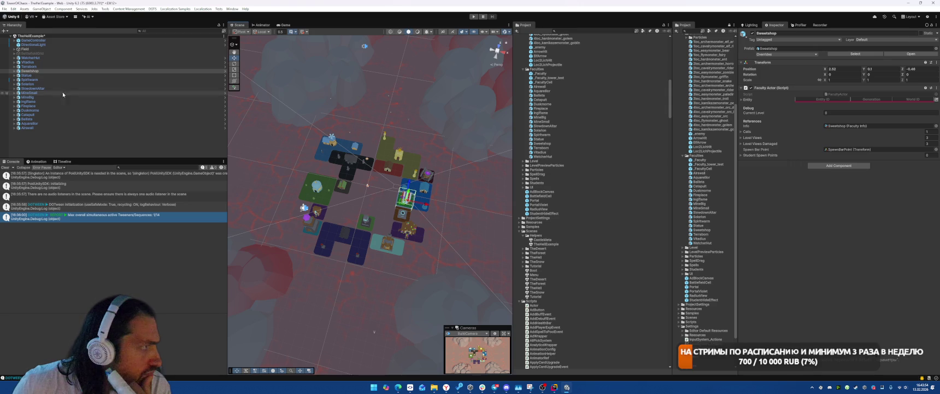
pyautogui.click(13, 71)
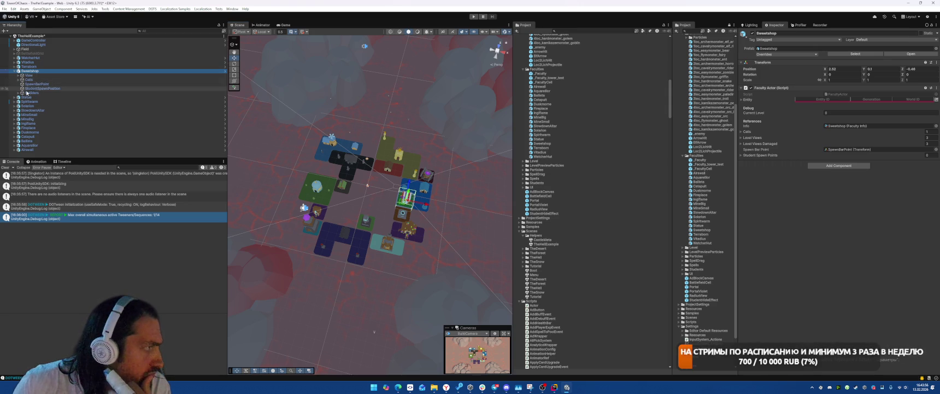
pyautogui.click(18, 75)
pyautogui.click(22, 80)
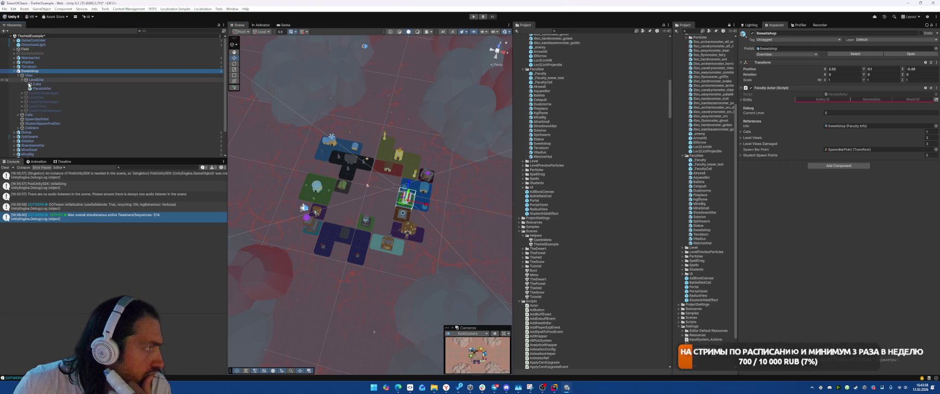
pyautogui.click(37, 84)
pyautogui.click(283, 25)
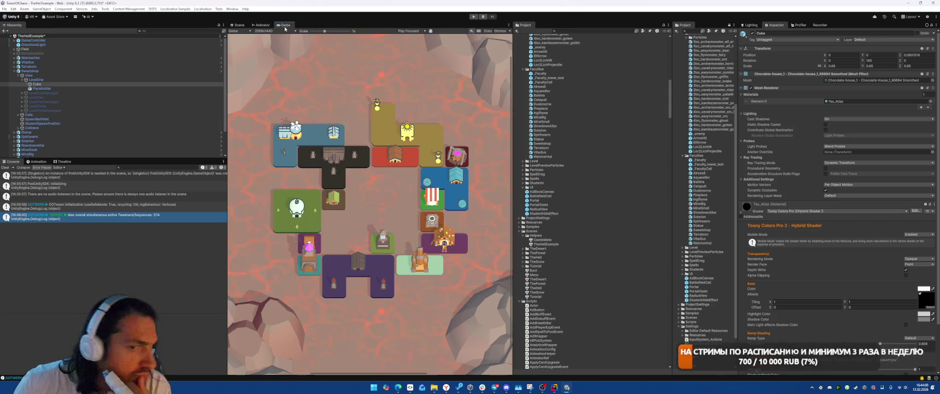
pyautogui.scroll(-3, 803, 157)
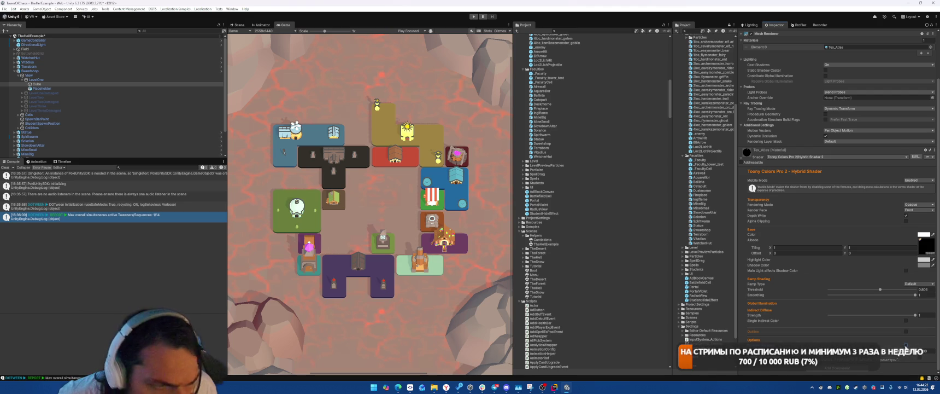
# Step: Set the Tex_Atlas toon highlight colour to grey C3C3C2 and the ramp threshold to about 0.598
pyautogui.click(926, 259)
pyautogui.moveTo(931, 224); pyautogui.dragTo(897, 217)
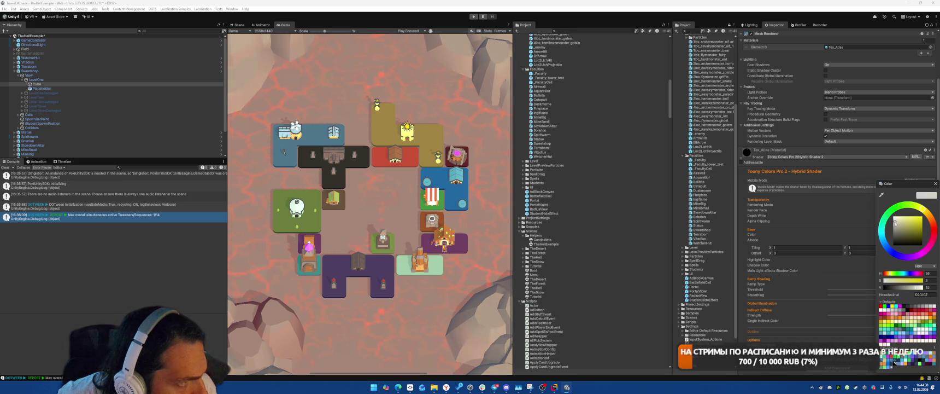
pyautogui.click(897, 222)
pyautogui.moveTo(897, 222); pyautogui.dragTo(894, 225)
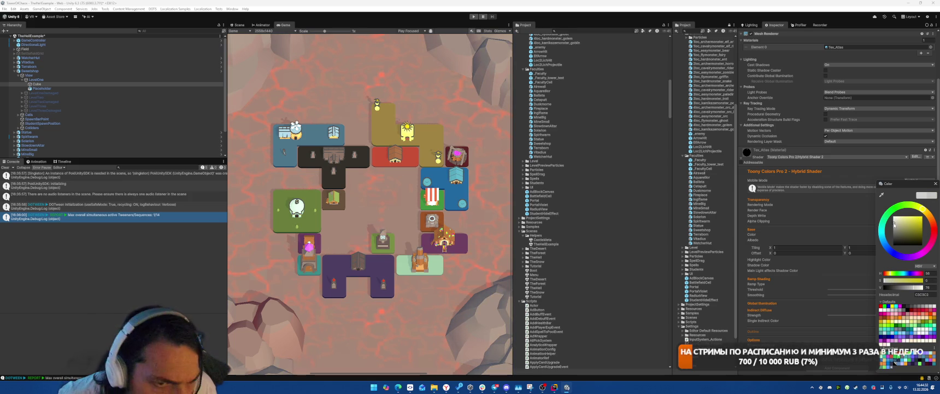
pyautogui.click(935, 183)
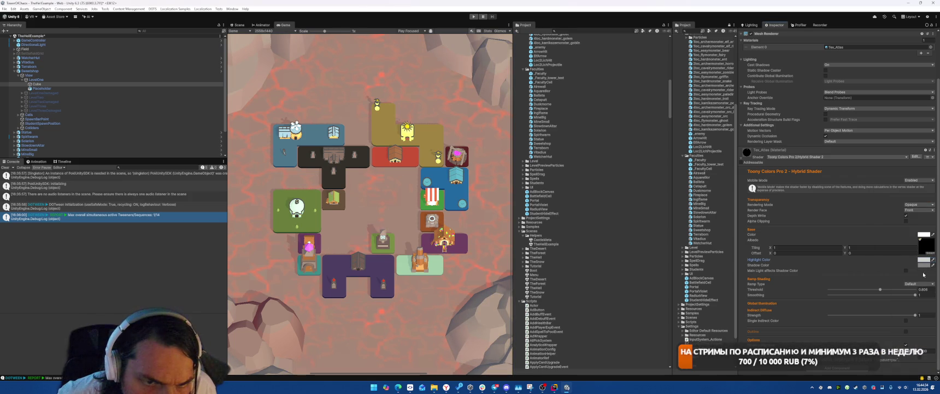
pyautogui.moveTo(880, 290); pyautogui.dragTo(823, 285)
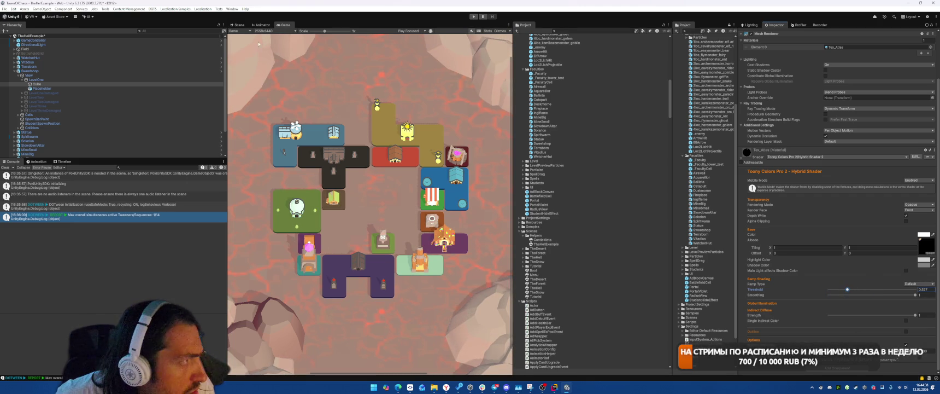
pyautogui.click(242, 25)
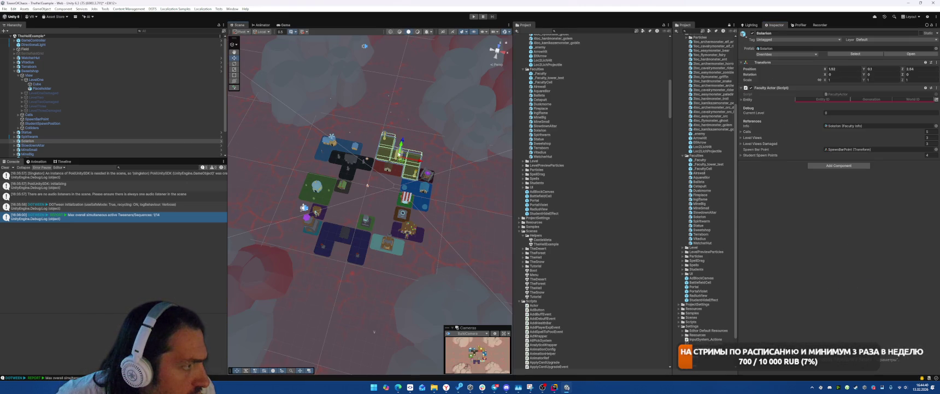
# Step: Select Solarion's Cube.144 and ping its Element 0 material, Tex_Atlas_Outline, in the project
pyautogui.click(396, 156)
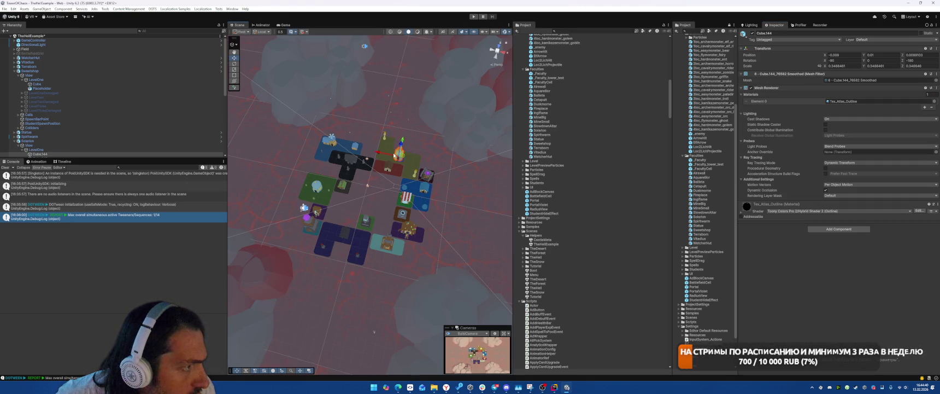
pyautogui.click(756, 211)
pyautogui.click(853, 101)
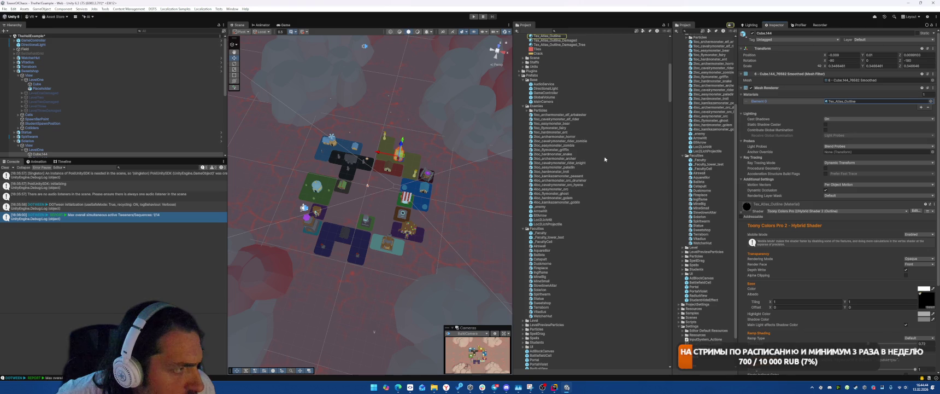
pyautogui.click(284, 25)
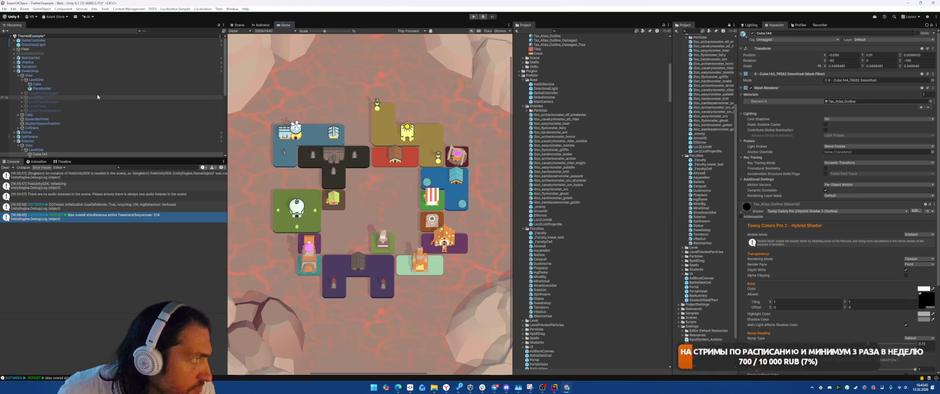
# Step: Select Sweetshop's Cube and locate its Chocolate-house_1 smoothed mesh in the Project panel
pyautogui.click(102, 71)
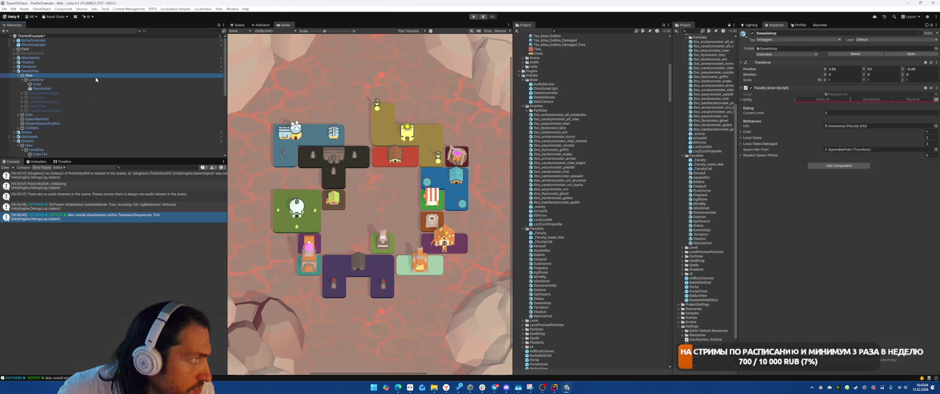
pyautogui.click(95, 83)
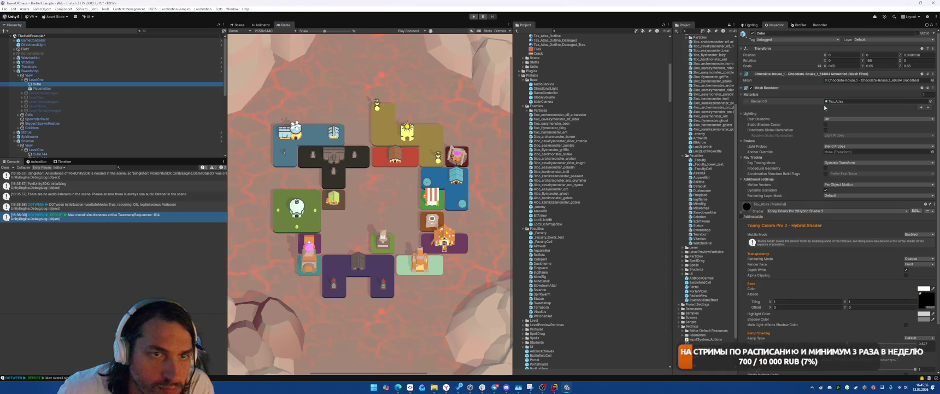
pyautogui.click(853, 79)
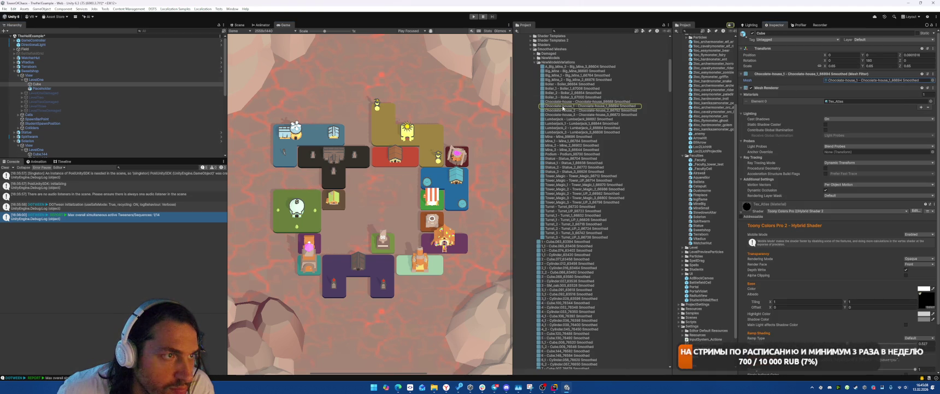
# Step: Open the Sweetshop prefab and select the Cube under LevelOne through LevelThreeDamaged
pyautogui.click(123, 72)
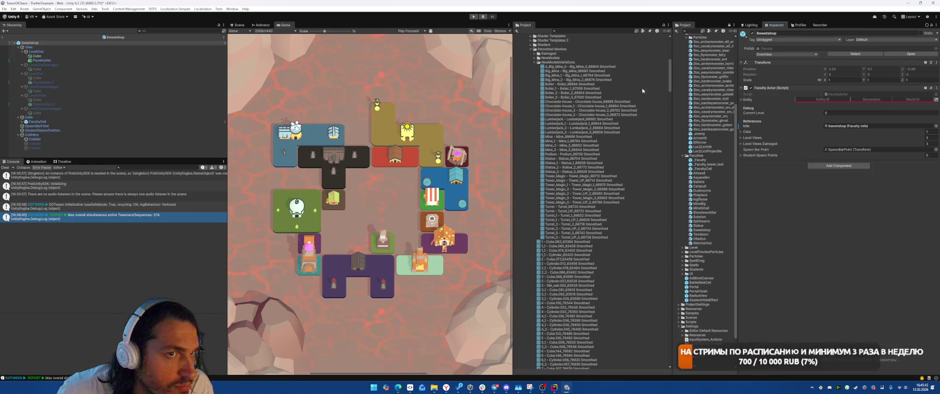
pyautogui.click(94, 56)
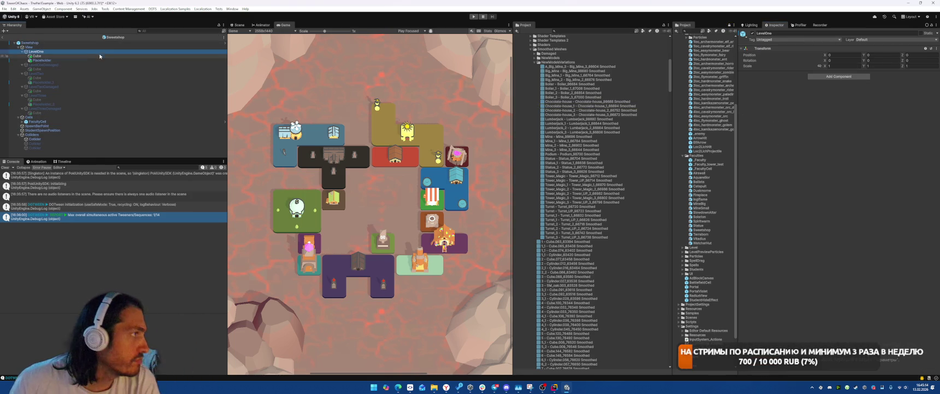
pyautogui.keyDown('ctrl'); pyautogui.click(55, 69); pyautogui.keyUp('ctrl')
pyautogui.keyDown('ctrl'); pyautogui.click(56, 77); pyautogui.keyUp('ctrl')
pyautogui.keyDown('ctrl'); pyautogui.click(52, 91); pyautogui.keyUp('ctrl')
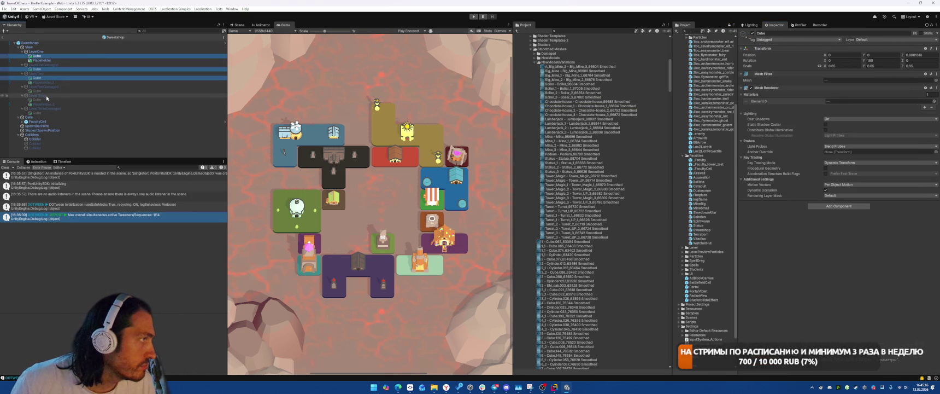
pyautogui.keyDown('ctrl'); pyautogui.click(46, 100); pyautogui.keyUp('ctrl')
pyautogui.keyDown('ctrl'); pyautogui.click(45, 113); pyautogui.keyUp('ctrl')
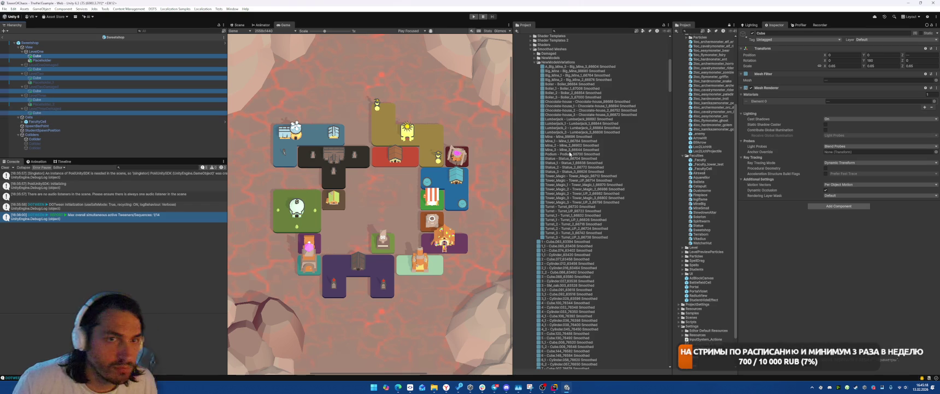
# Step: Assign Tex_Atlas_Outline to the LevelOne, LevelTwo and LevelThree Cubes and save the prefab
pyautogui.click(934, 101)
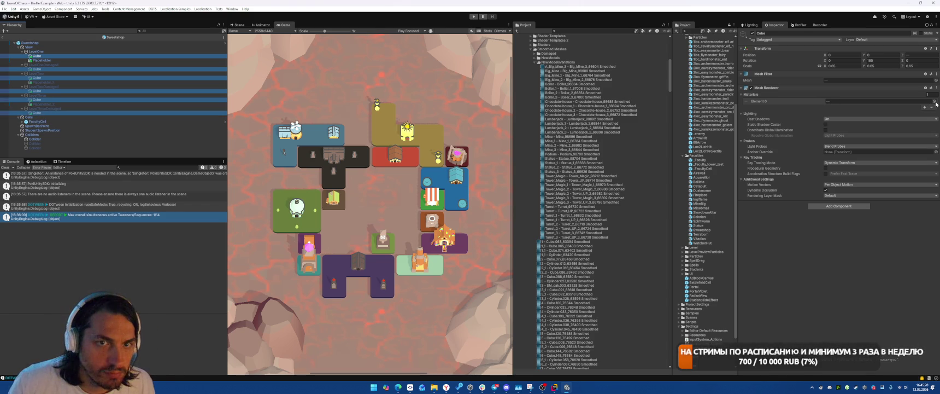
pyautogui.write('outline')
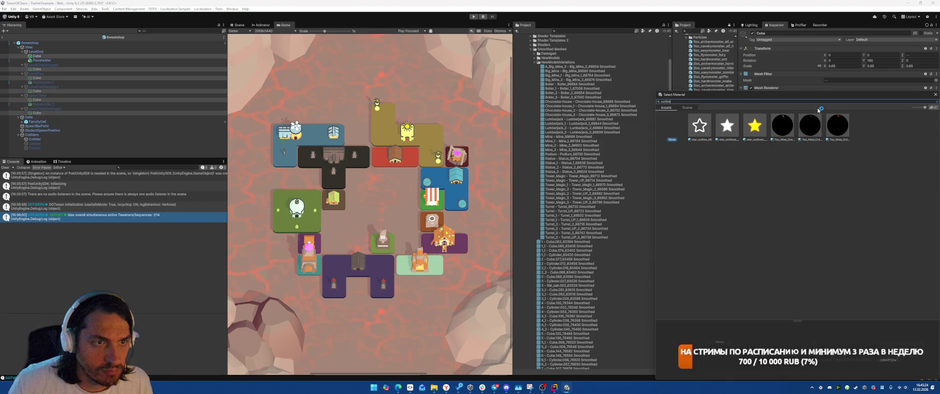
pyautogui.moveTo(925, 108); pyautogui.dragTo(896, 110)
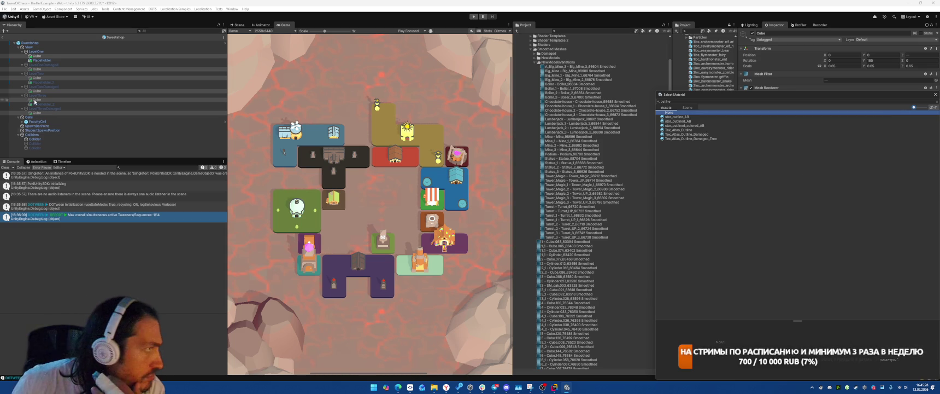
pyautogui.click(52, 56)
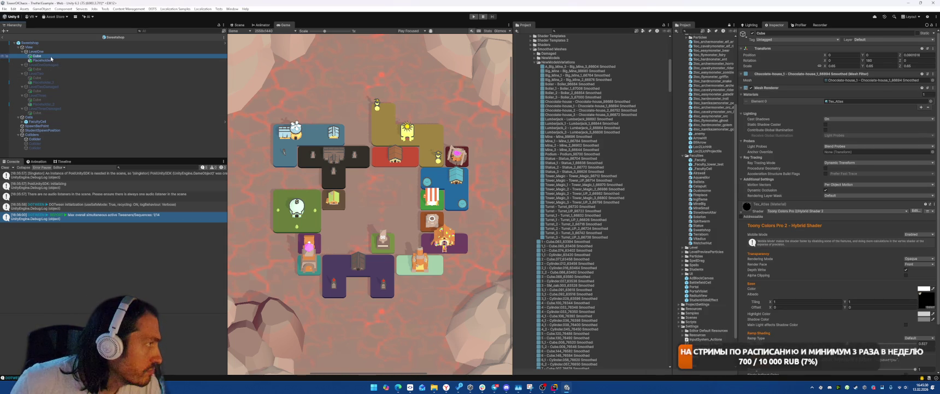
pyautogui.keyDown('ctrl'); pyautogui.click(37, 78); pyautogui.keyUp('ctrl')
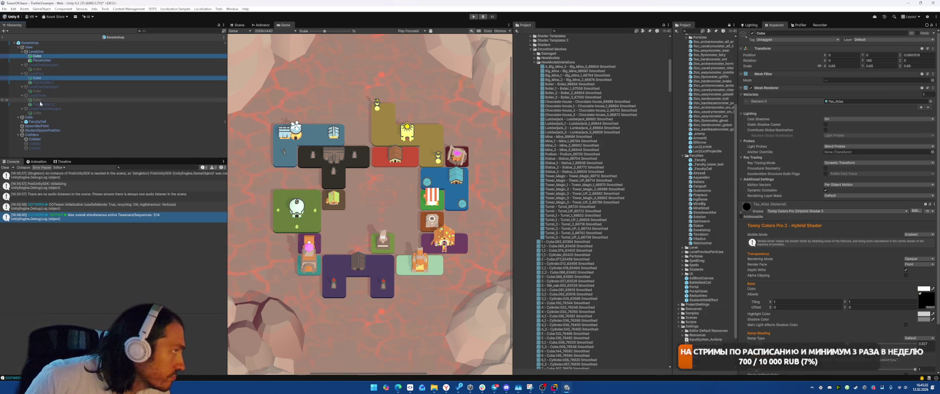
pyautogui.keyDown('ctrl'); pyautogui.click(39, 101); pyautogui.keyUp('ctrl')
pyautogui.click(852, 101)
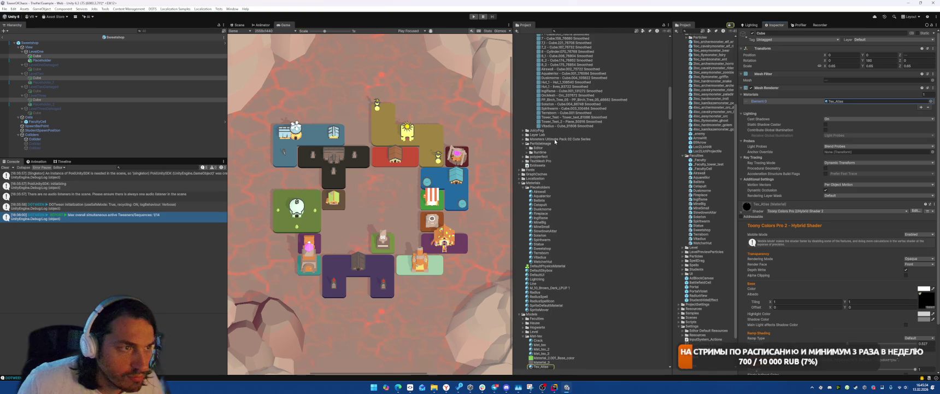
pyautogui.scroll(-5, 583, 251)
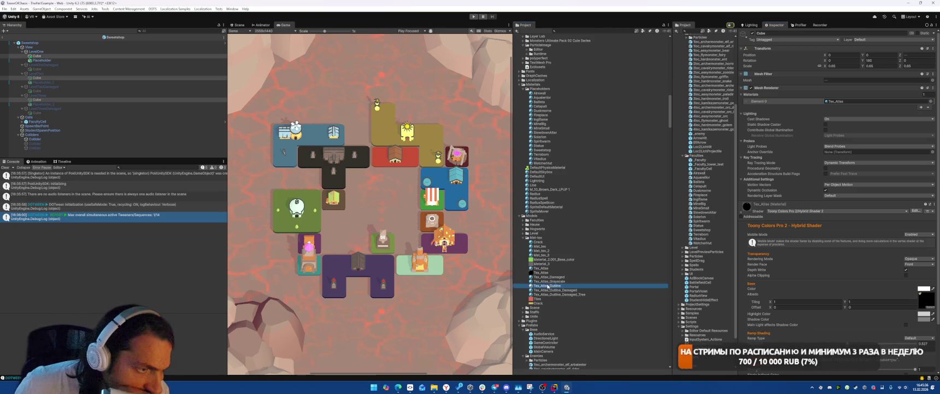
pyautogui.click(850, 103)
pyautogui.moveTo(547, 286); pyautogui.dragTo(853, 101)
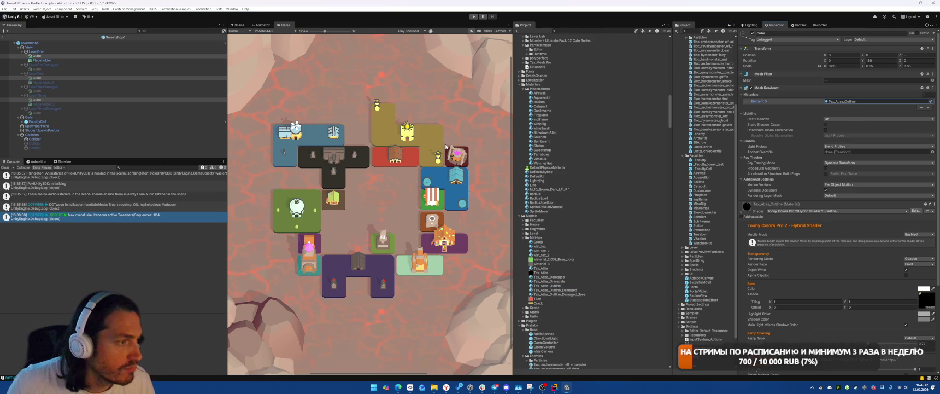
pyautogui.hotkey('ctrl', 's')
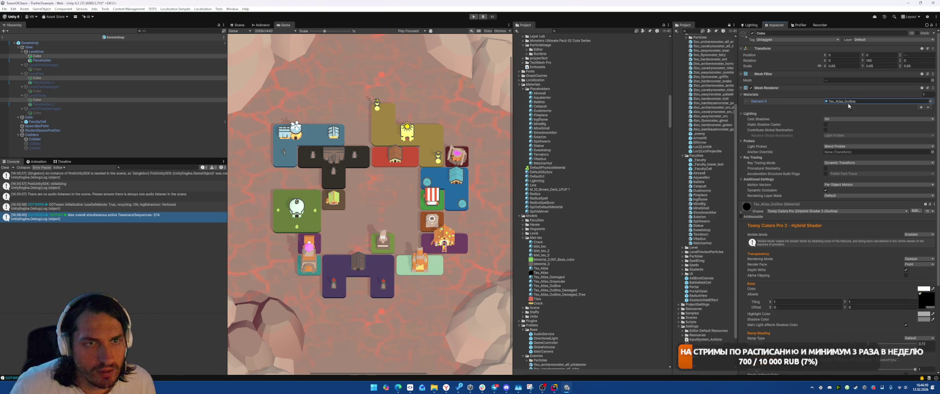
# Step: Put the Cubes back on plain Tex_Atlas, save, and return to TheHellExample
pyautogui.click(766, 102)
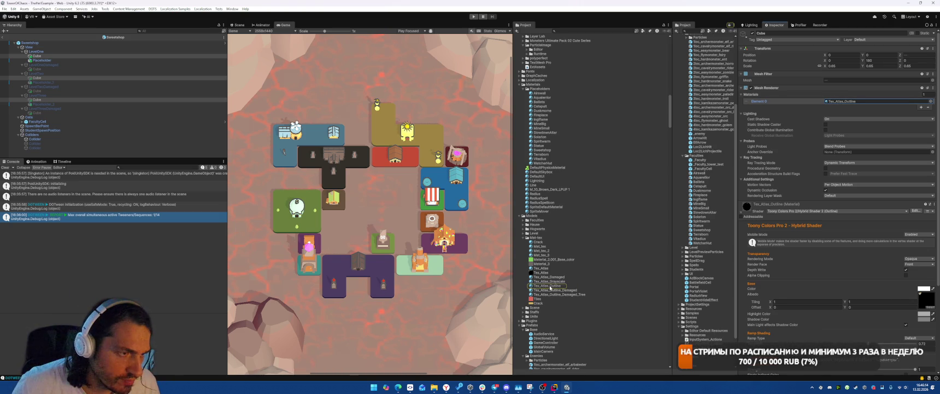
pyautogui.moveTo(535, 271); pyautogui.dragTo(874, 101)
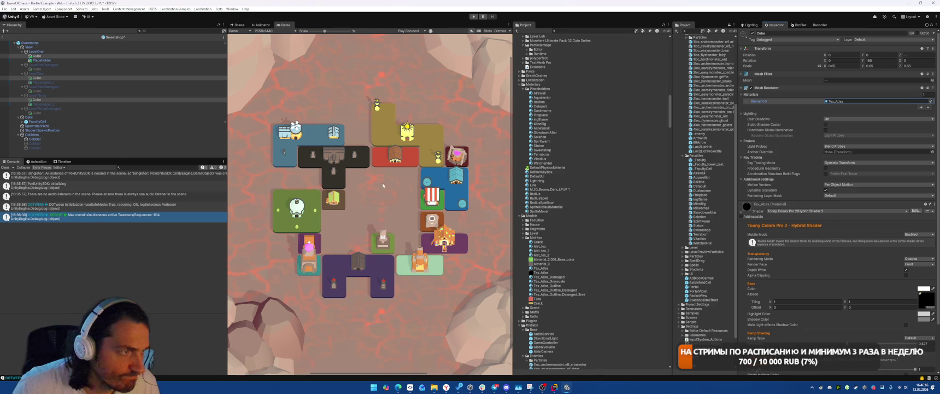
pyautogui.hotkey('ctrl', 's')
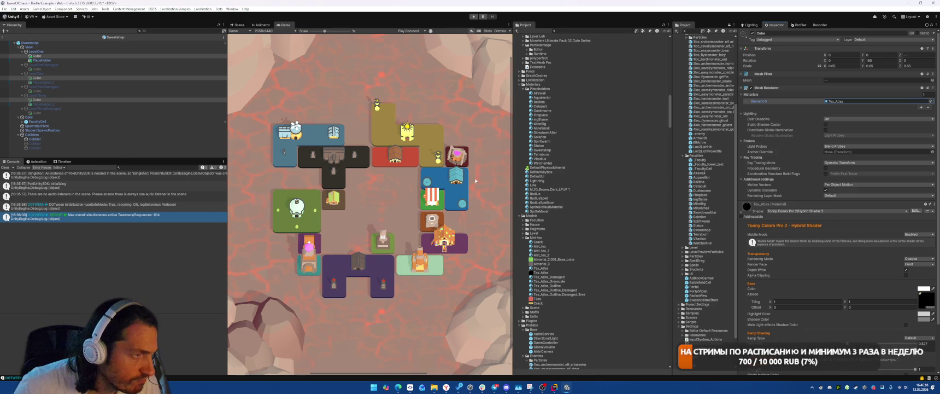
pyautogui.click(12, 39)
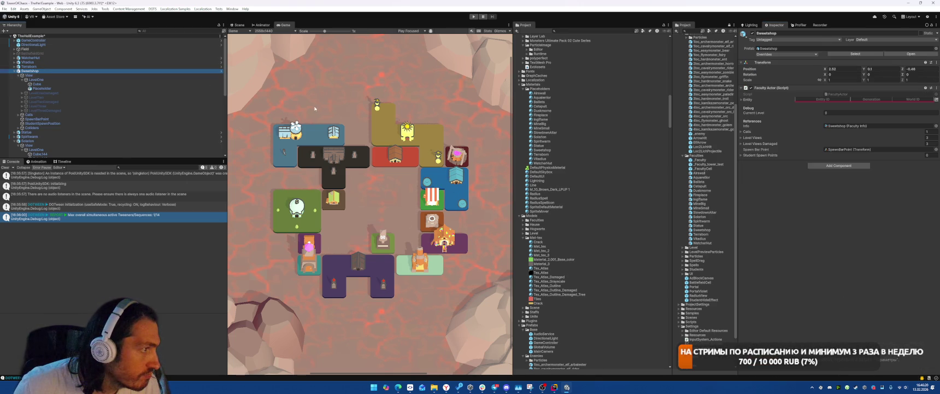
# Step: Open the Vitadius prefab and inspect Cylinder.070, its sphere parts and Cube.183's material
pyautogui.click(47, 63)
pyautogui.click(924, 54)
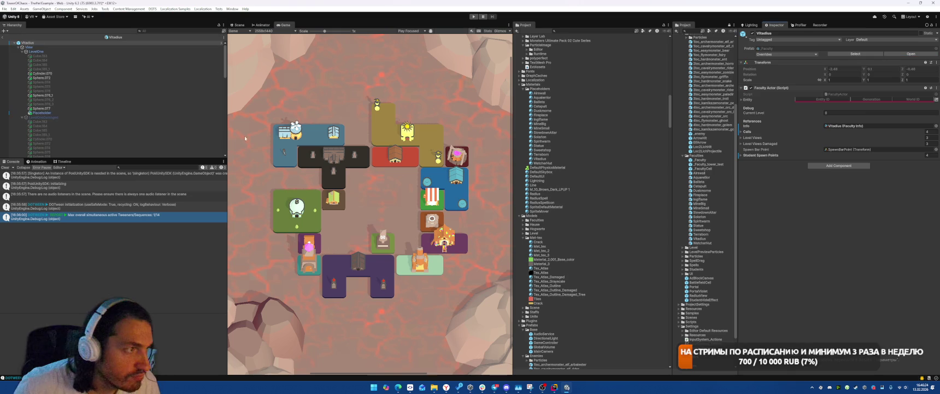
pyautogui.click(59, 73)
pyautogui.keyDown('ctrl'); pyautogui.click(59, 78); pyautogui.keyUp('ctrl')
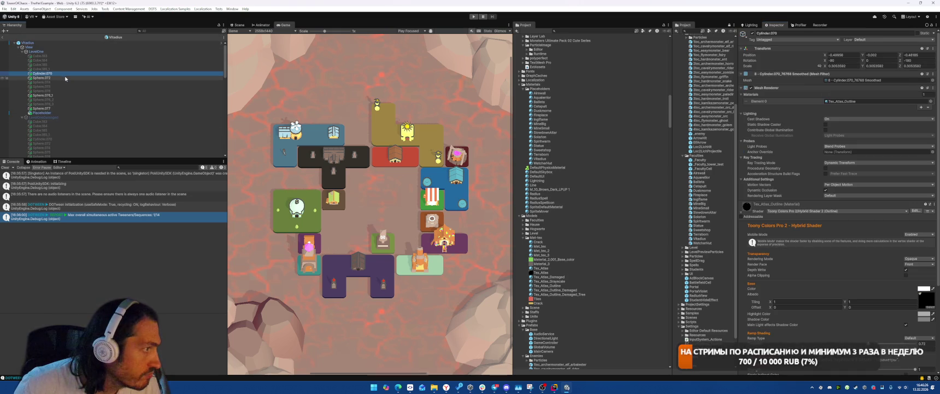
pyautogui.keyDown('ctrl'); pyautogui.click(55, 95); pyautogui.keyUp('ctrl')
pyautogui.click(161, 32)
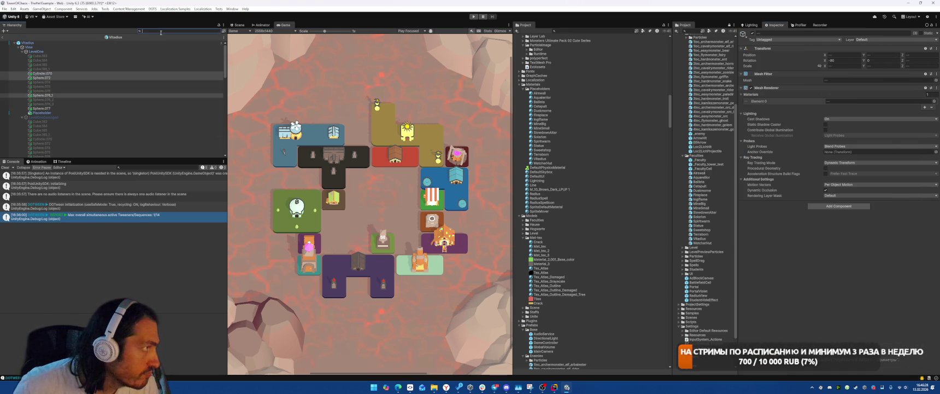
pyautogui.click(112, 55)
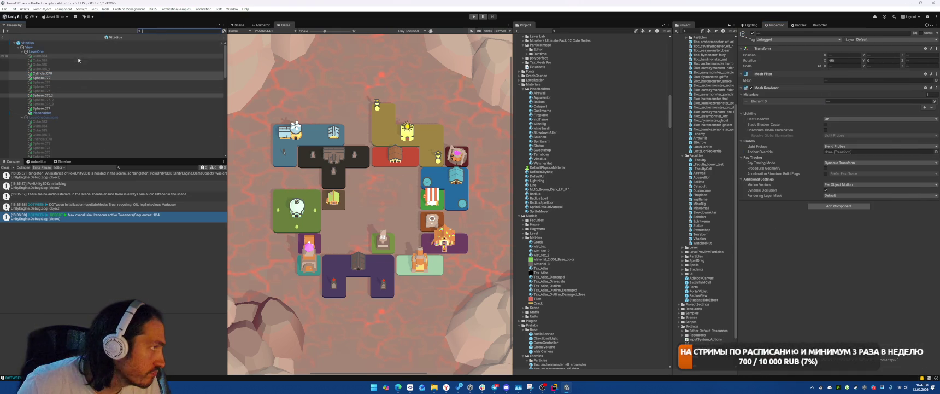
# Step: In the Scene view, select Cube.183, Cylinder.070 and the spheres, then frame Sphere.072
pyautogui.click(239, 24)
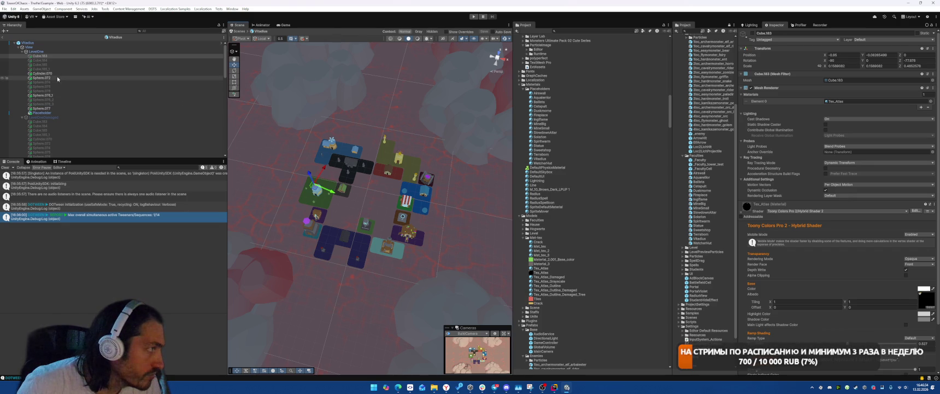
pyautogui.click(54, 56)
pyautogui.keyDown('ctrl'); pyautogui.click(54, 78); pyautogui.keyUp('ctrl')
pyautogui.keyDown('ctrl'); pyautogui.click(54, 74); pyautogui.keyUp('ctrl')
pyautogui.keyDown('ctrl'); pyautogui.click(55, 95); pyautogui.keyUp('ctrl')
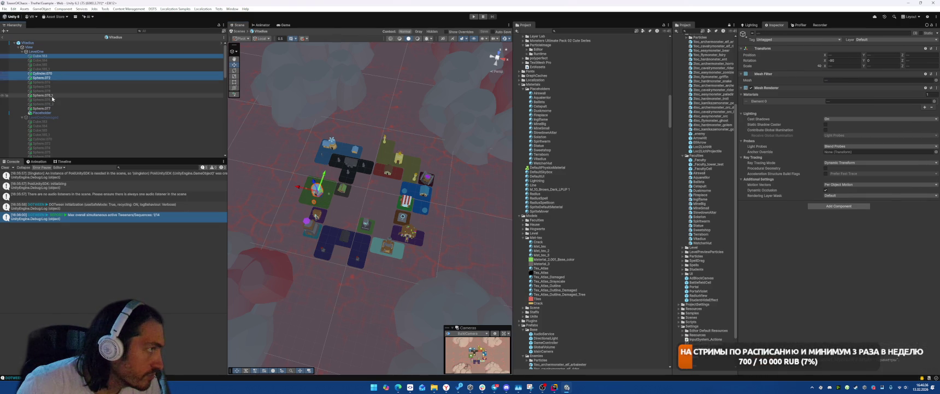
pyautogui.click(49, 73)
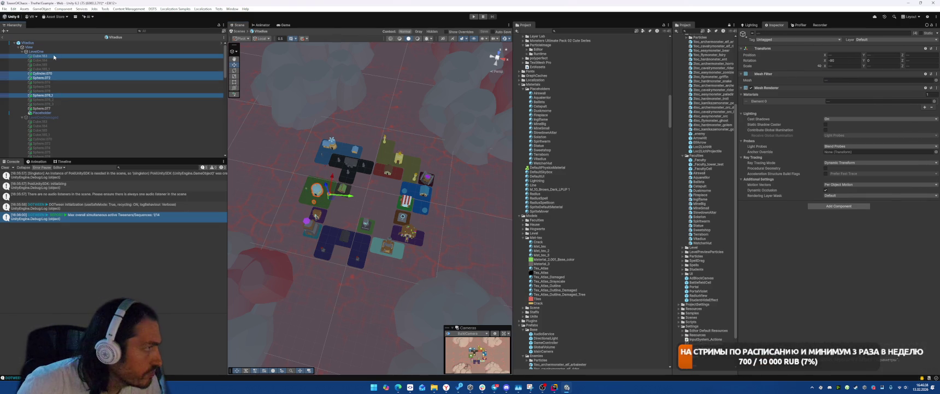
pyautogui.click(56, 78)
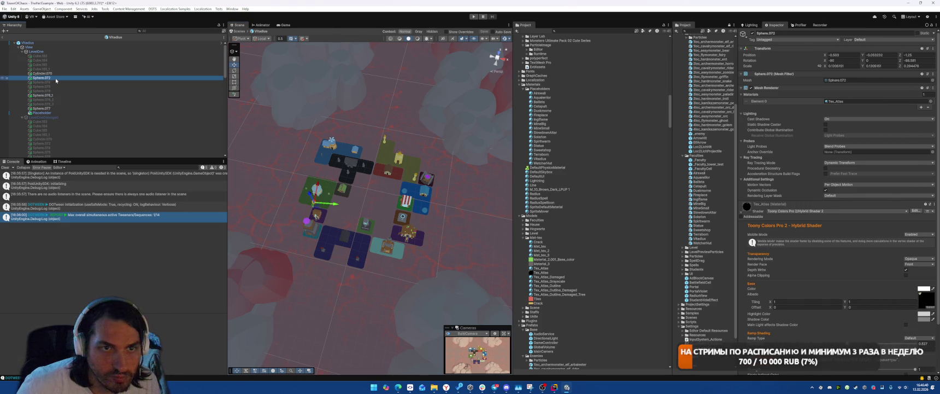
pyautogui.press('f')
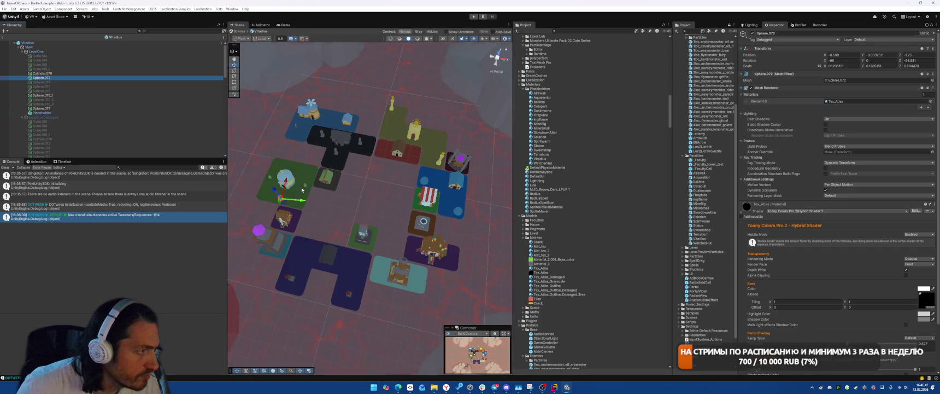
# Step: Zoom in on the dome, pick Sphere.077, Sphere.078_1 and Cylinder.070, then the green Placeholder tile
pyautogui.scroll(5, 281, 165)
pyautogui.scroll(4, 284, 152)
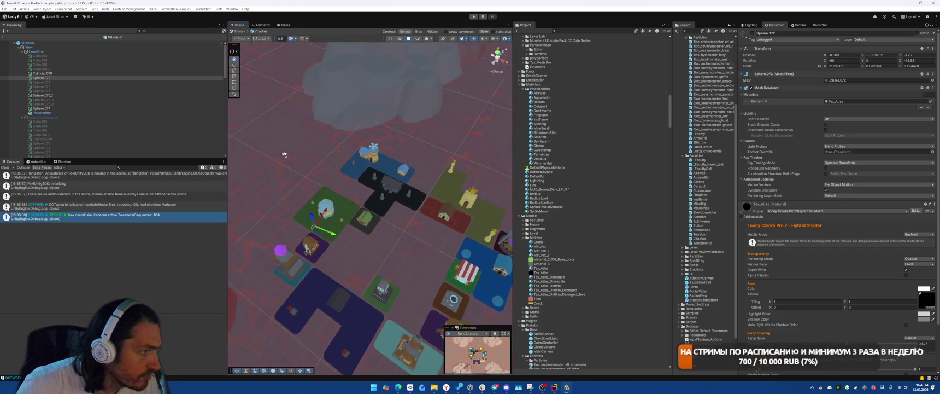
pyautogui.scroll(4, 290, 152)
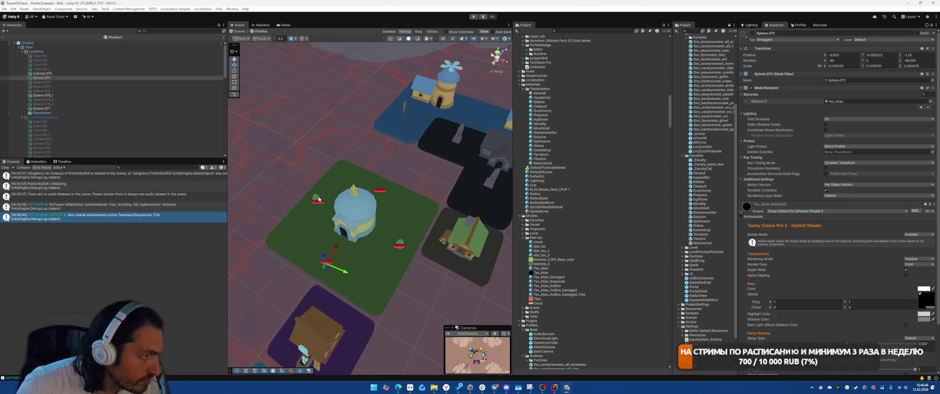
pyautogui.click(406, 247)
pyautogui.click(405, 245)
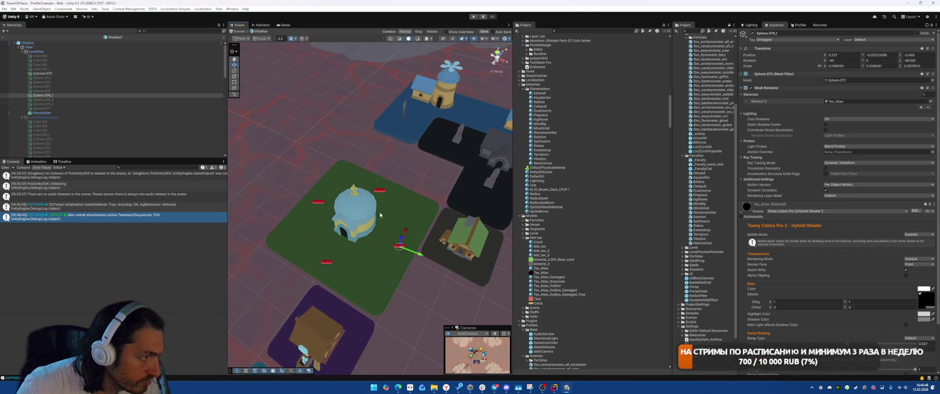
pyautogui.click(376, 208)
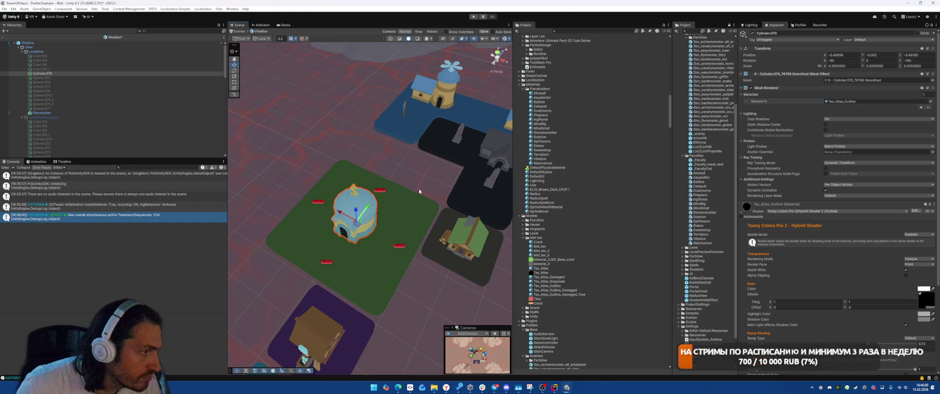
pyautogui.click(408, 210)
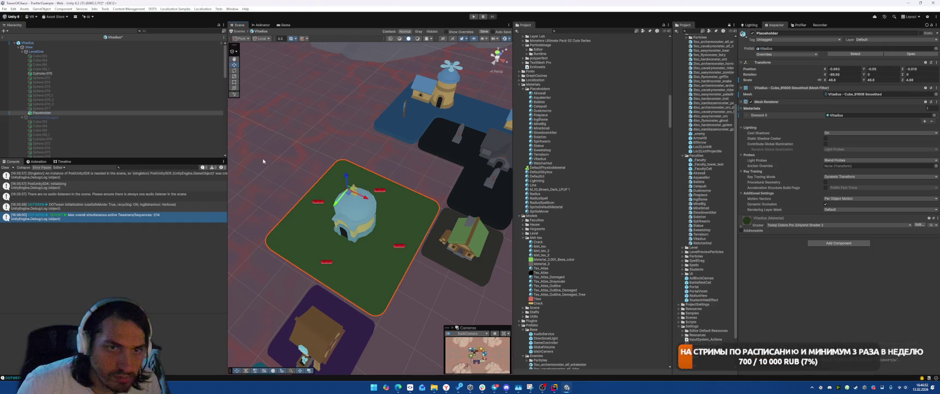
# Step: Expand the Vitadius material's shader settings and orbit around the zoomed-out level
pyautogui.click(747, 219)
pyautogui.moveTo(383, 219); pyautogui.dragTo(336, 214)
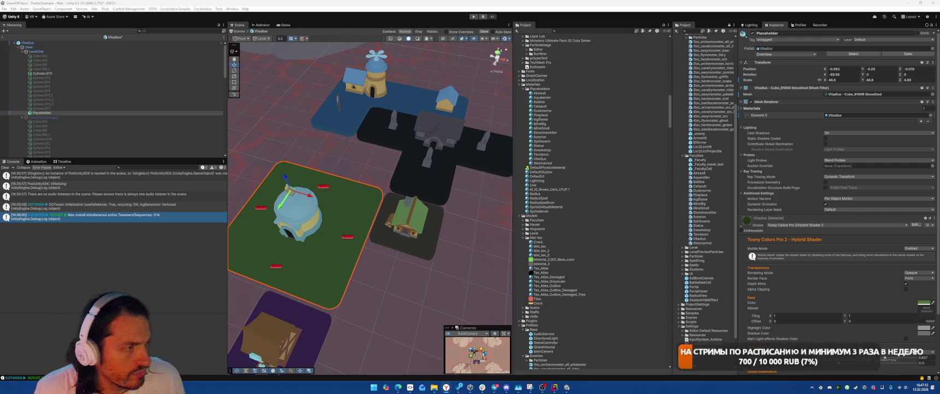
pyautogui.scroll(-10, 362, 135)
pyautogui.moveTo(363, 134); pyautogui.dragTo(439, 171)
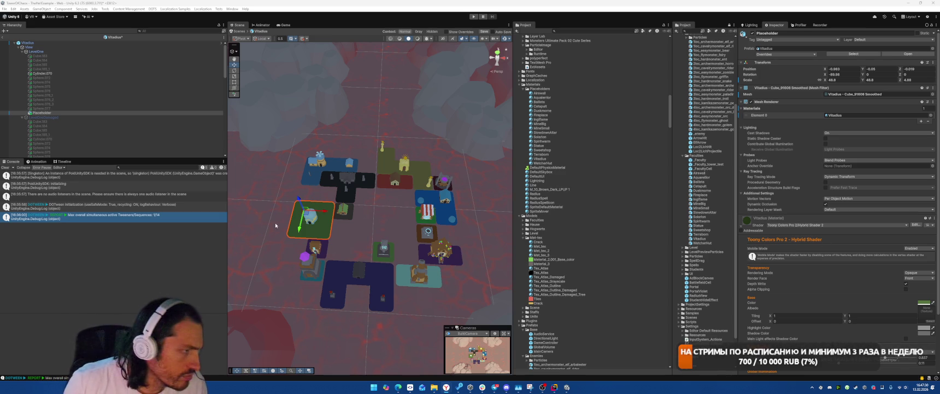
pyautogui.scroll(-3, 791, 253)
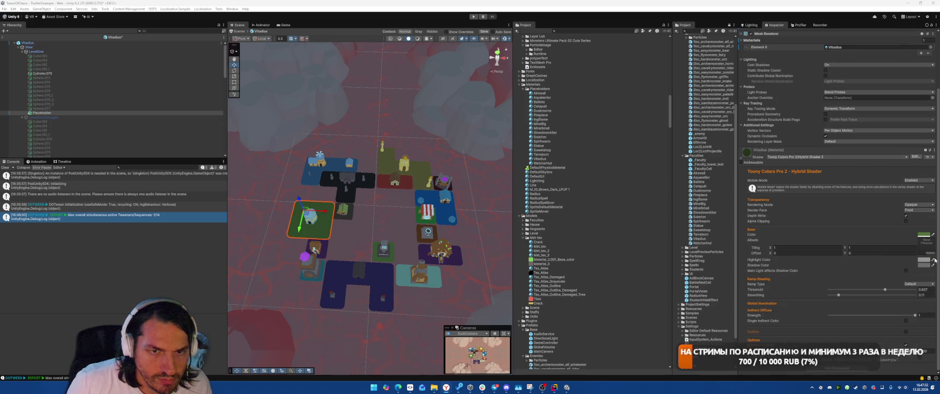
# Step: Paste lavender DAC4F7 as the Vitadius base colour
pyautogui.click(924, 234)
pyautogui.click(923, 302)
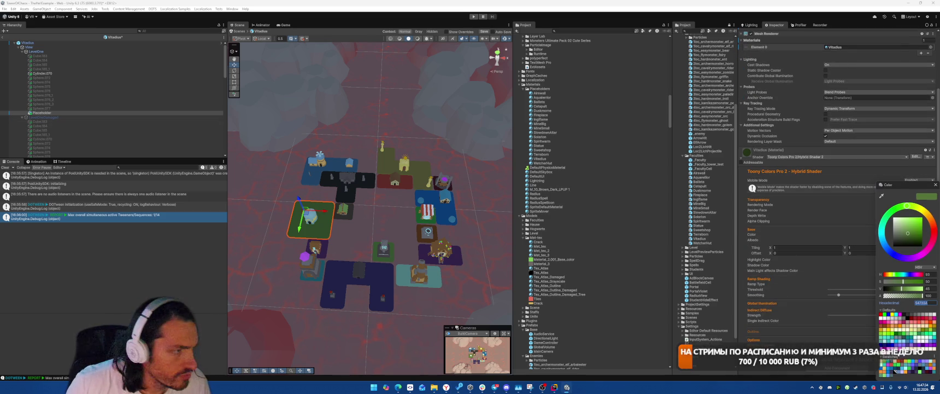
pyautogui.write('DAC4F7')
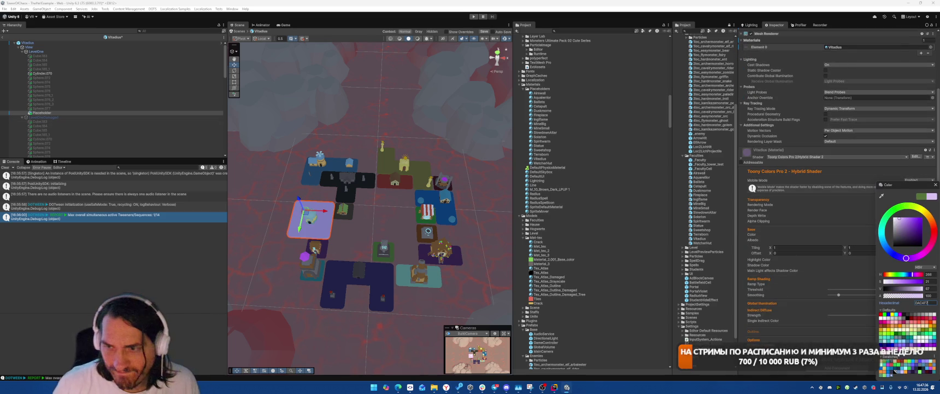
pyautogui.press('Return')
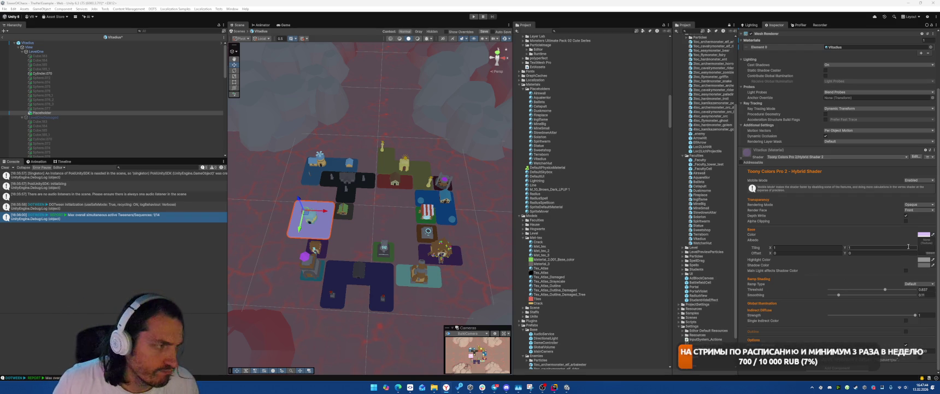
# Step: Change the Vitadius base colour to teal 0075A3 and view it in the Game view
pyautogui.click(924, 234)
pyautogui.doubleClick(928, 302)
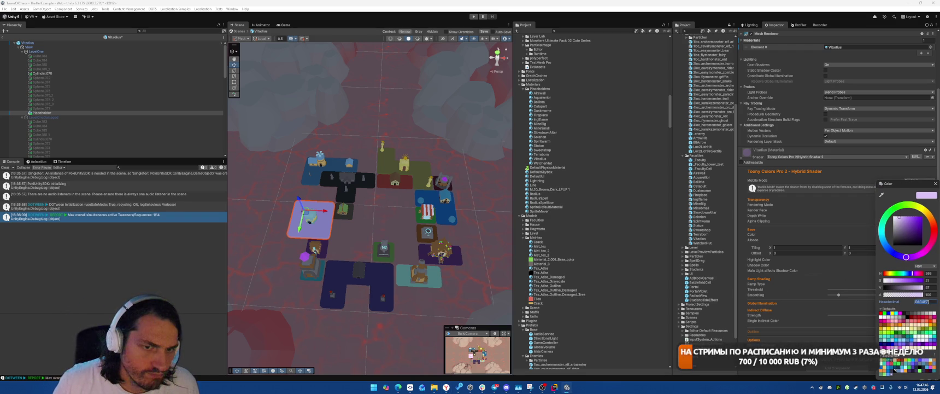
pyautogui.write('0075A3')
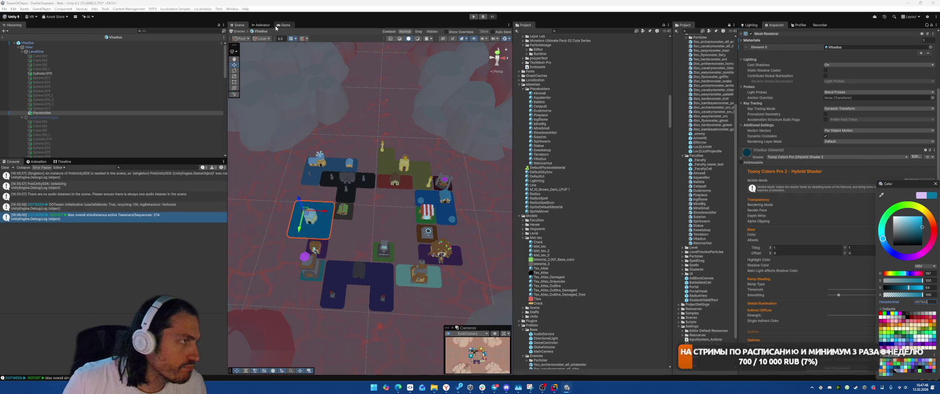
pyautogui.click(284, 25)
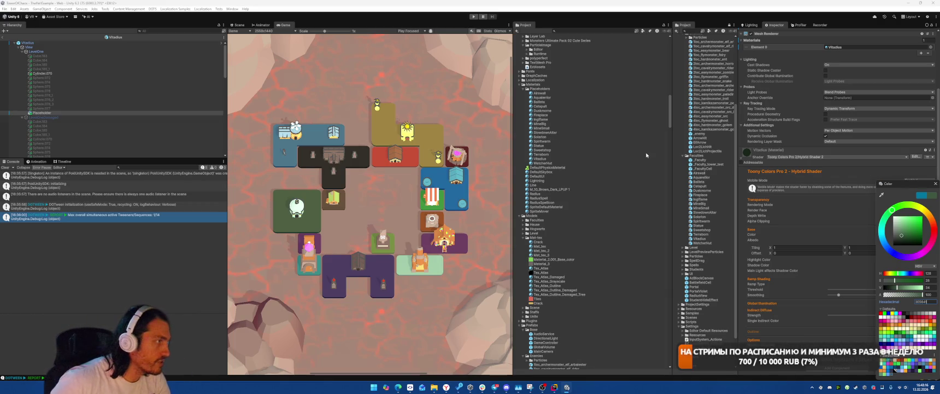
# Step: Replace Cylinder.070's outline material with Tex_Atlas on Element 0
pyautogui.press('Up')
pyautogui.press('Up')
pyautogui.press('Up')
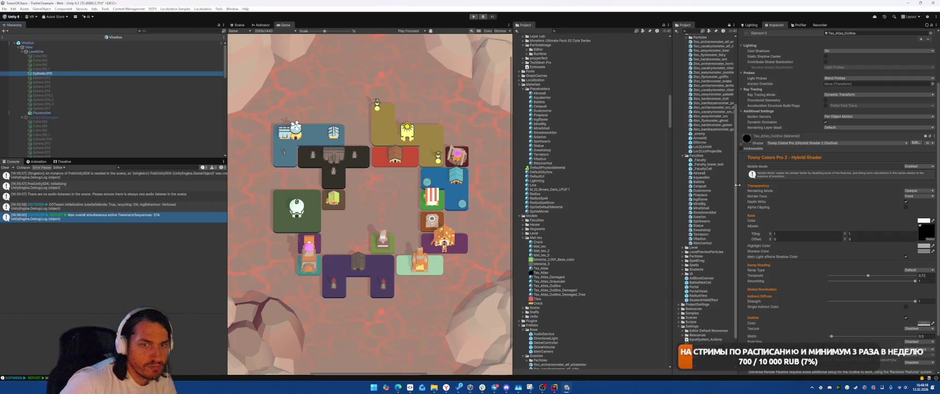
pyautogui.scroll(5, 849, 141)
pyautogui.click(847, 91)
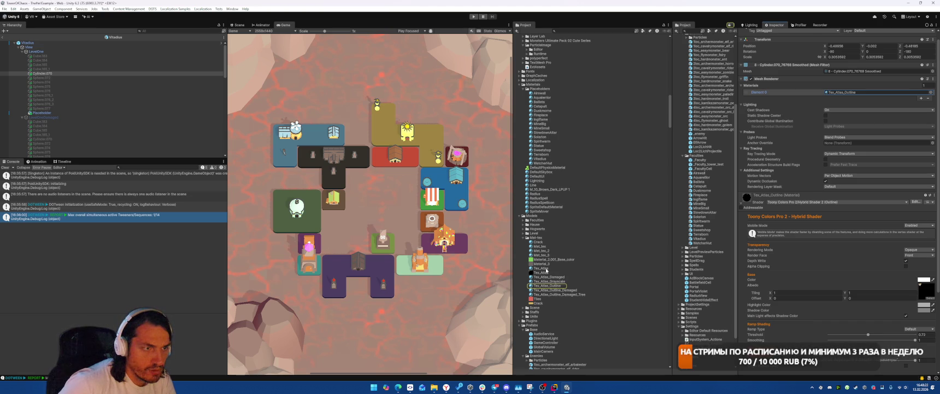
pyautogui.moveTo(546, 270)
pyautogui.mouseDown()
pyautogui.moveTo(836, 93)
pyautogui.moveTo(827, 94)
pyautogui.mouseUp()
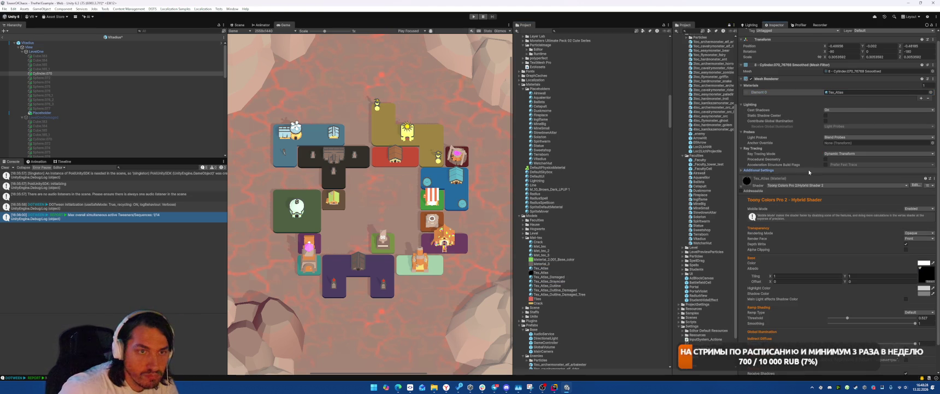
# Step: Set the tower's Motion Vectors to Force No Motion and Light Probes to Off
pyautogui.click(838, 176)
pyautogui.click(836, 194)
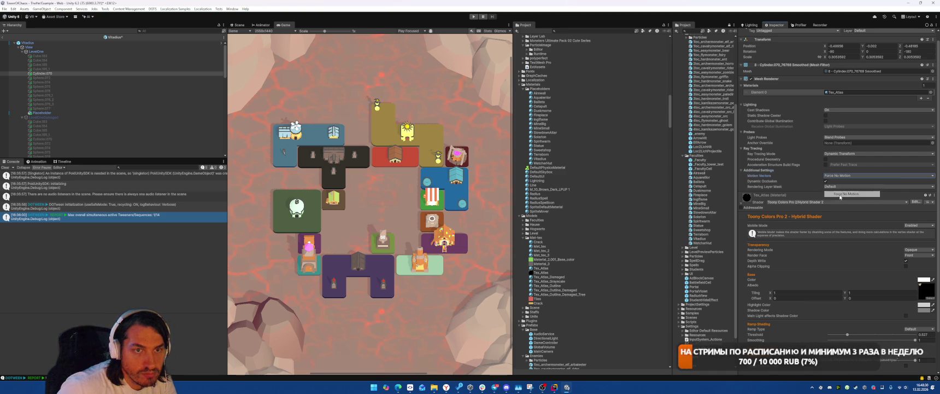
pyautogui.click(852, 154)
pyautogui.click(839, 138)
pyautogui.click(836, 142)
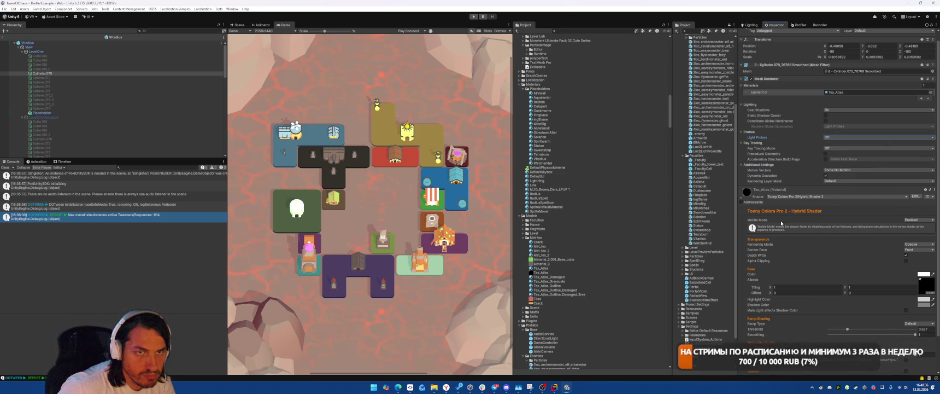
# Step: Darken the Tex_Atlas highlight colour to grey 858585
pyautogui.scroll(-3, 780, 221)
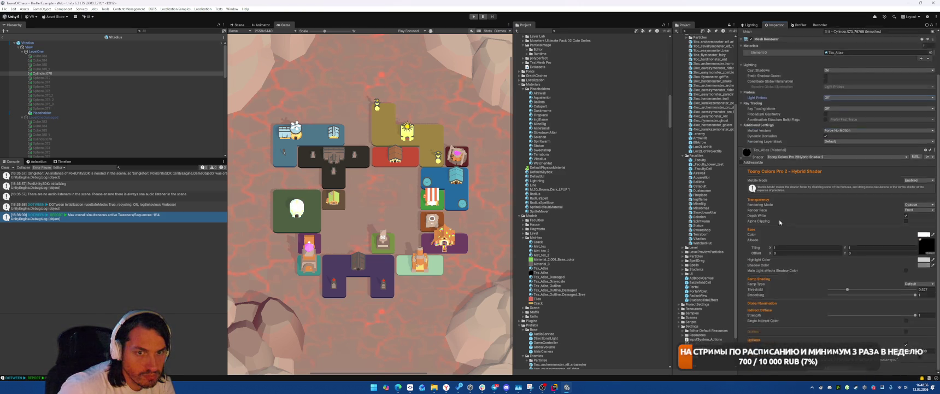
pyautogui.click(924, 259)
pyautogui.moveTo(889, 227); pyautogui.dragTo(885, 235)
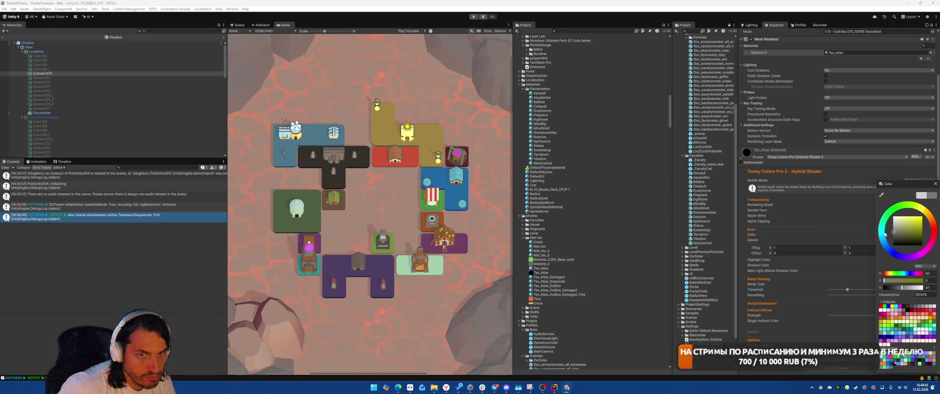
pyautogui.click(936, 184)
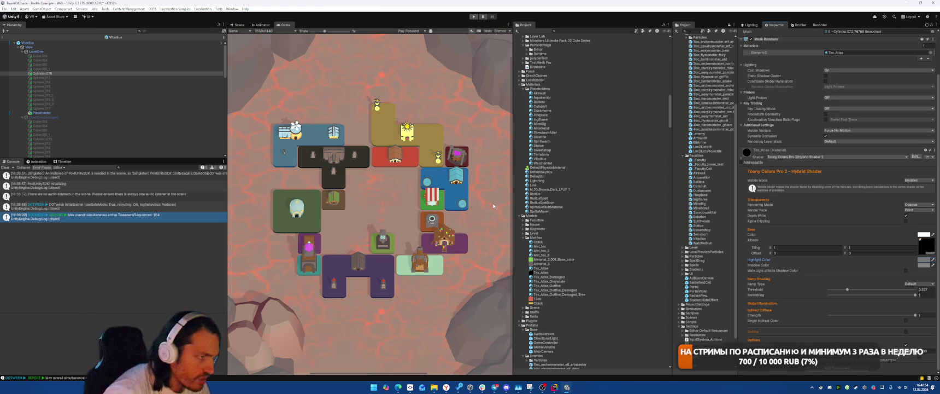
# Step: Select the LevelOne group in the Hierarchy
pyautogui.scroll(-2, 123, 104)
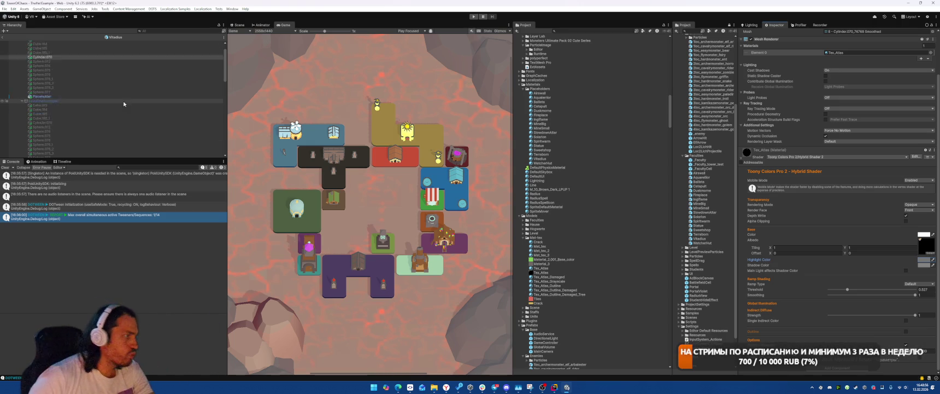
pyautogui.scroll(-3, 124, 104)
pyautogui.click(78, 51)
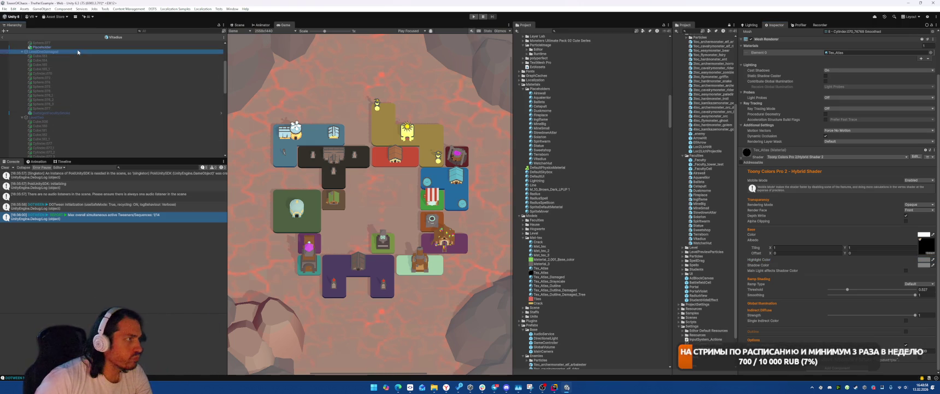
pyautogui.scroll(4, 105, 61)
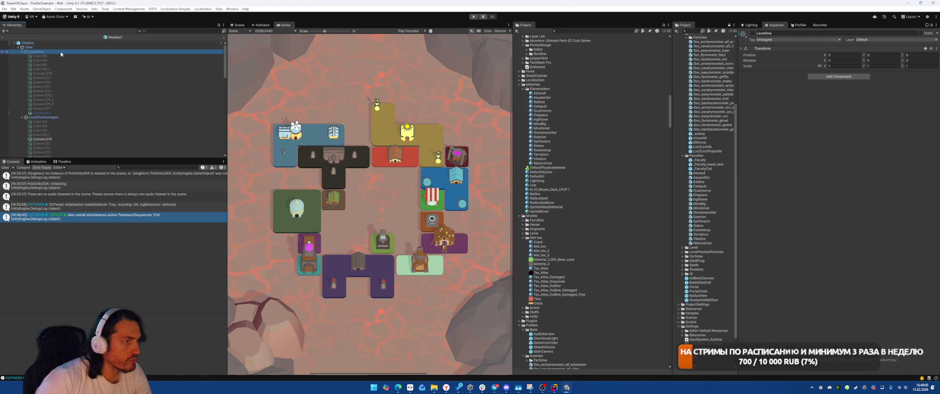
# Step: In the Scene view, select the damaged dome and inspect its Tex_Atlas_Outline_Damaged material
pyautogui.click(239, 25)
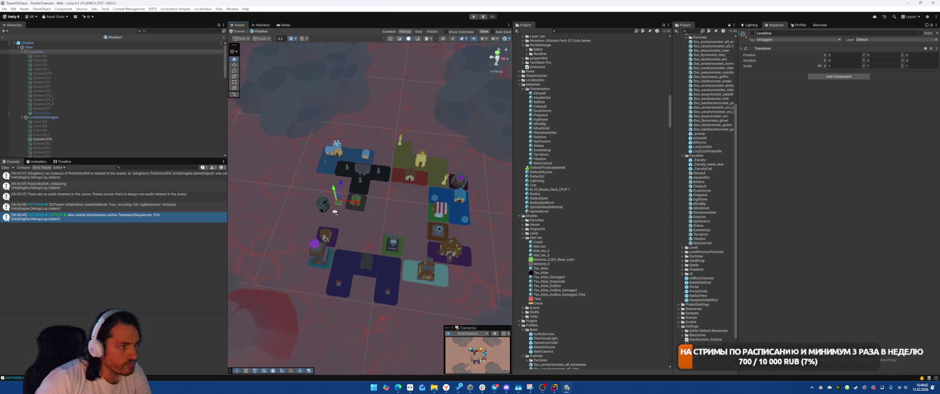
pyautogui.scroll(5, 335, 211)
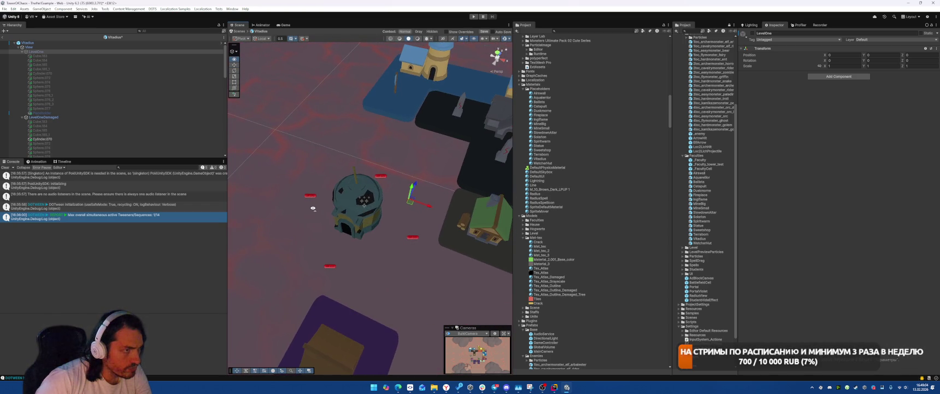
pyautogui.click(342, 215)
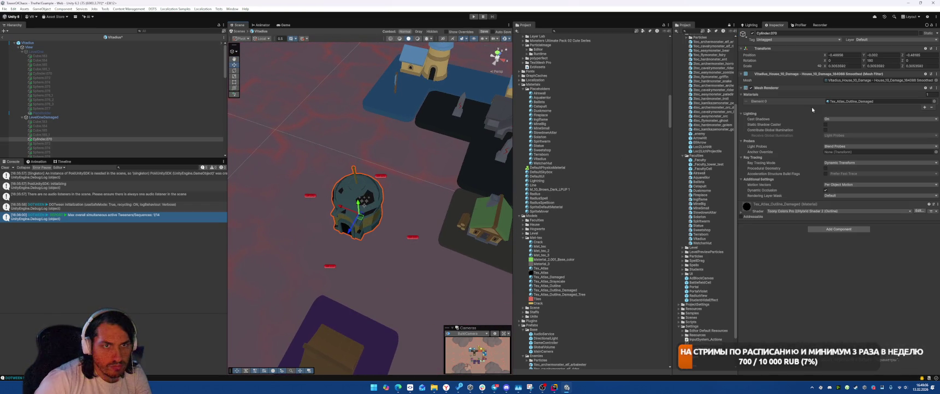
pyautogui.click(831, 101)
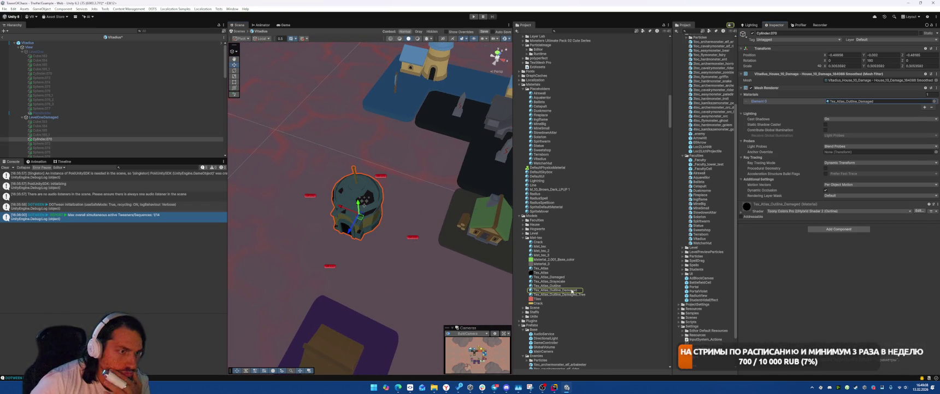
pyautogui.click(572, 290)
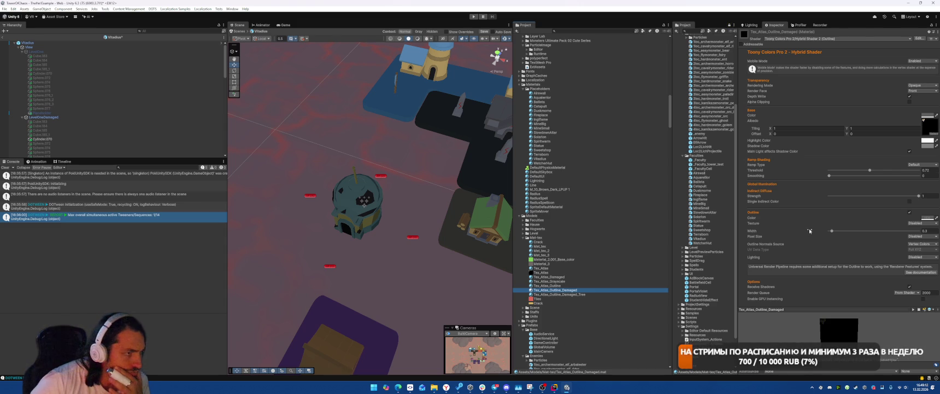
# Step: Give the damaged dome plain Tex_Atlas_Damaged and select the LevelOneDamaged group
pyautogui.click(353, 215)
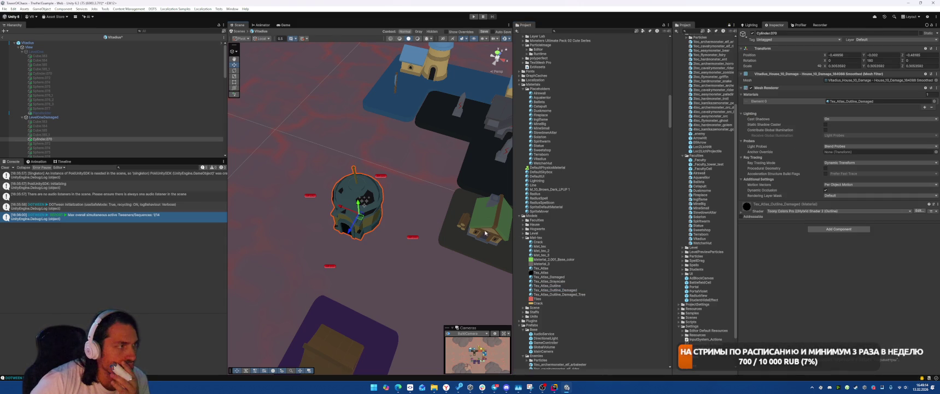
pyautogui.moveTo(557, 278)
pyautogui.mouseDown()
pyautogui.moveTo(711, 164)
pyautogui.moveTo(875, 102)
pyautogui.mouseUp()
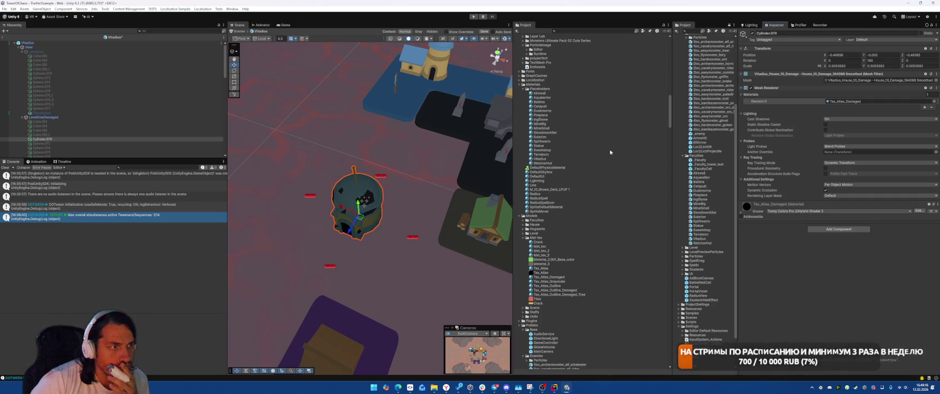
pyautogui.click(41, 117)
pyautogui.scroll(-1, 114, 117)
# Step: Activate LevelTwo and select its sphere pieces while orbiting around the building
pyautogui.click(67, 103)
pyautogui.hotkey('alt', 'shift', 'a')
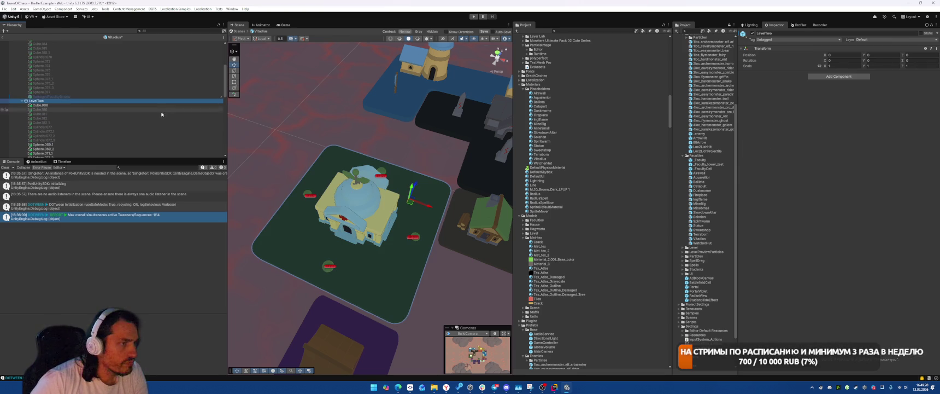
pyautogui.click(415, 236)
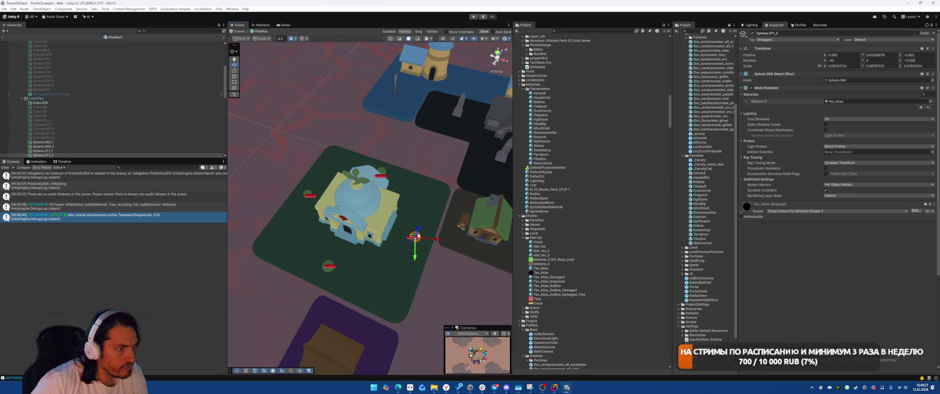
pyautogui.keyDown('shift'); pyautogui.click(327, 266); pyautogui.keyUp('shift')
pyautogui.keyDown('shift'); pyautogui.click(306, 193); pyautogui.keyUp('shift')
pyautogui.keyDown('shift'); pyautogui.click(381, 175); pyautogui.keyUp('shift')
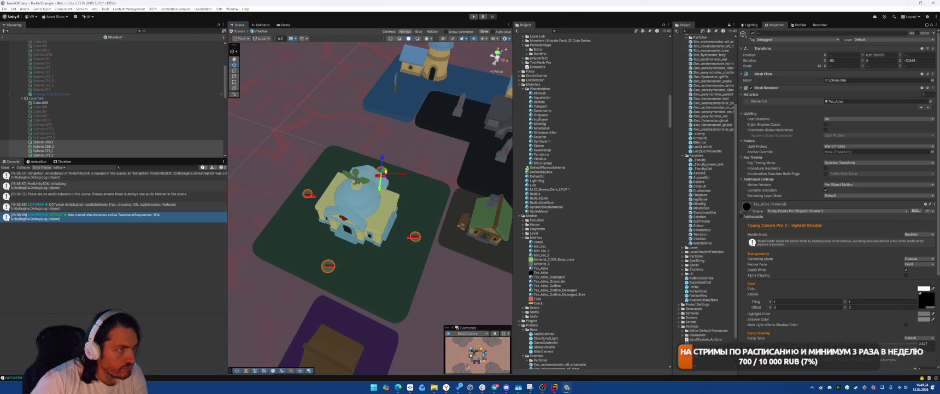
pyautogui.moveTo(383, 176)
pyautogui.mouseDown()
pyautogui.moveTo(411, 192)
pyautogui.moveTo(402, 203)
pyautogui.moveTo(417, 196)
pyautogui.mouseUp()
pyautogui.scroll(-10, 390, 206)
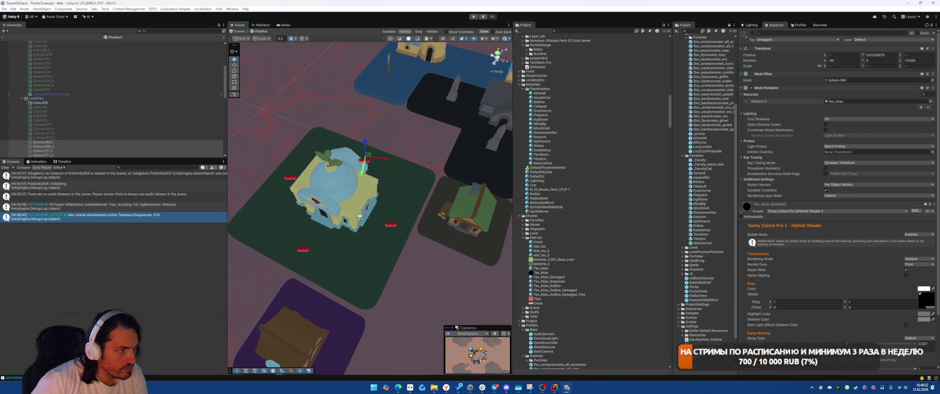
pyautogui.scroll(10, 391, 211)
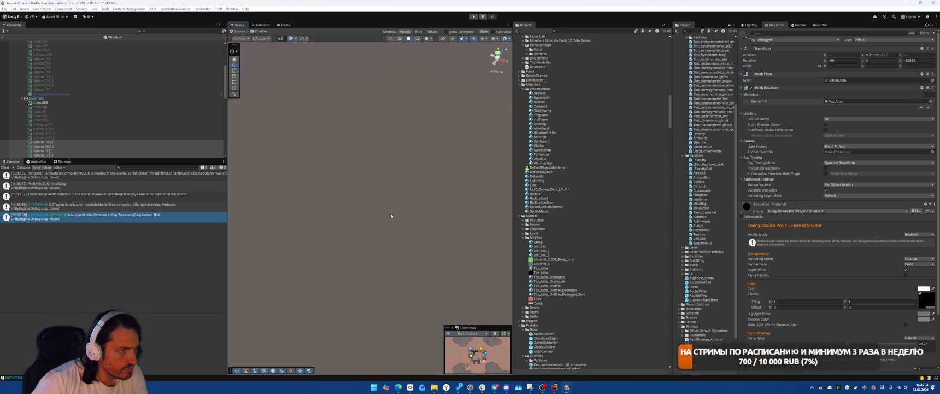
pyautogui.scroll(-4, 390, 212)
# Step: Give the level-two house Cube.006 the plain Tex_Atlas material
pyautogui.click(40, 102)
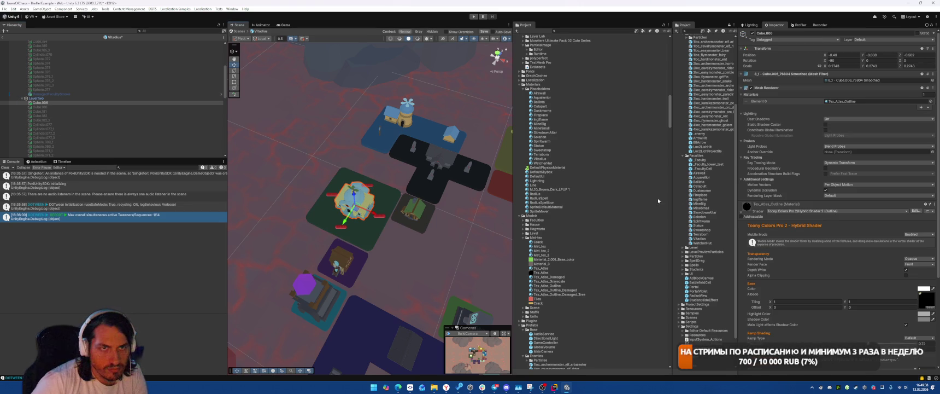
pyautogui.click(852, 101)
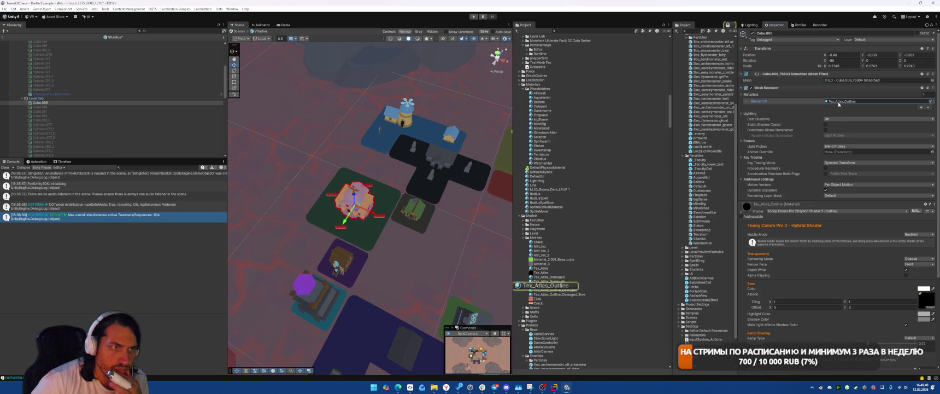
pyautogui.moveTo(720, 199); pyautogui.dragTo(851, 102)
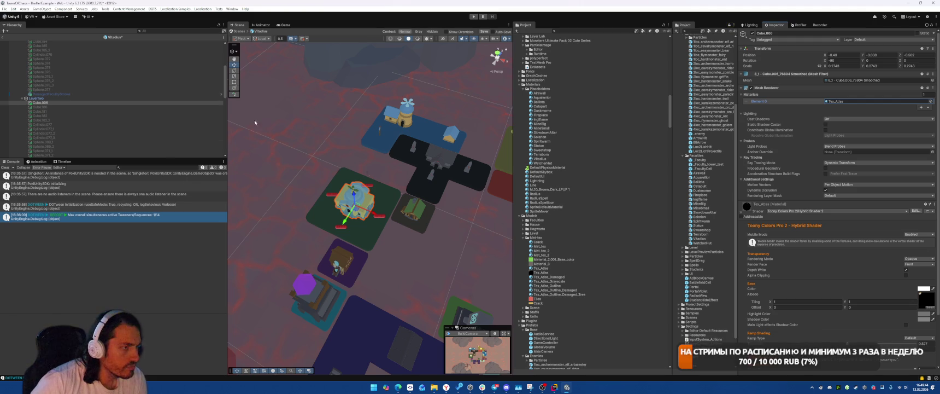
pyautogui.rightClick(378, 233)
# Step: Hide LevelTwo, show LevelTwoDamaged and set its house Cube.008 to Tex_Atlas_Damaged
pyautogui.click(44, 100)
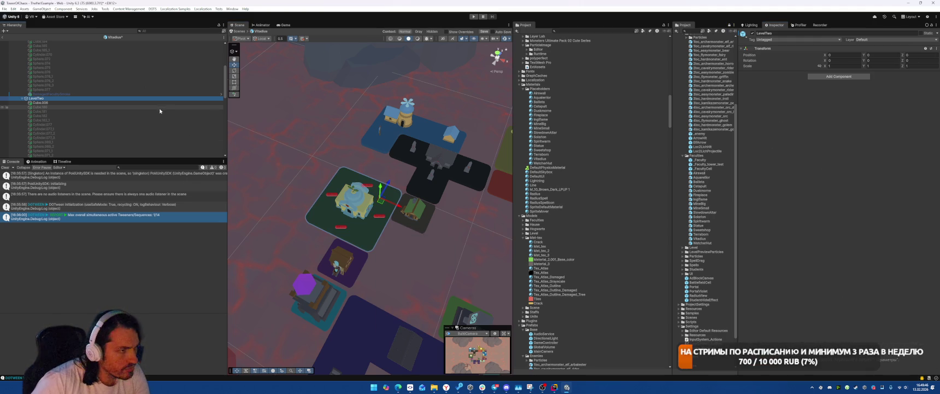
pyautogui.hotkey('alt', 'shift', 'a')
pyautogui.scroll(-3, 59, 118)
pyautogui.click(59, 116)
pyautogui.hotkey('alt', 'shift', 'a')
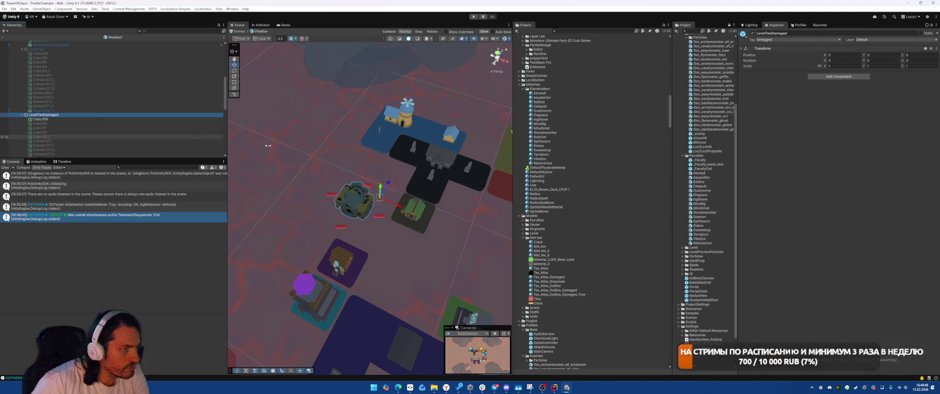
pyautogui.click(375, 208)
pyautogui.click(853, 101)
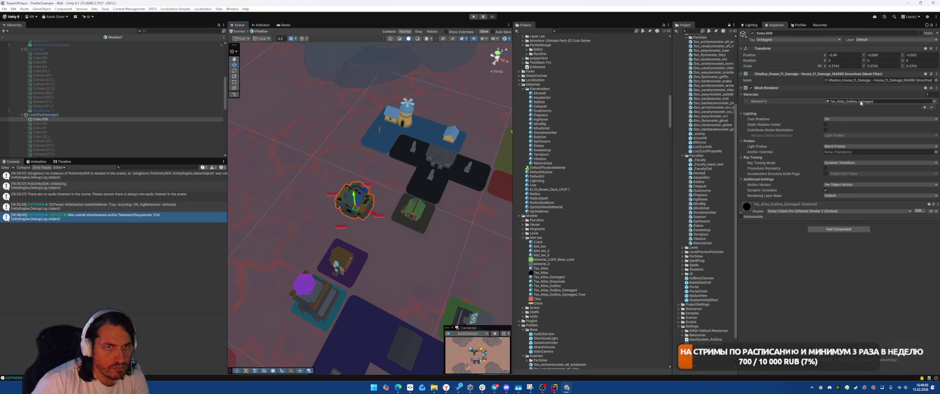
pyautogui.moveTo(550, 277); pyautogui.dragTo(852, 101)
# Step: Hide LevelTwoDamaged and make the LevelThree building visible
pyautogui.click(76, 116)
pyautogui.hotkey('alt', 'shift', 'a')
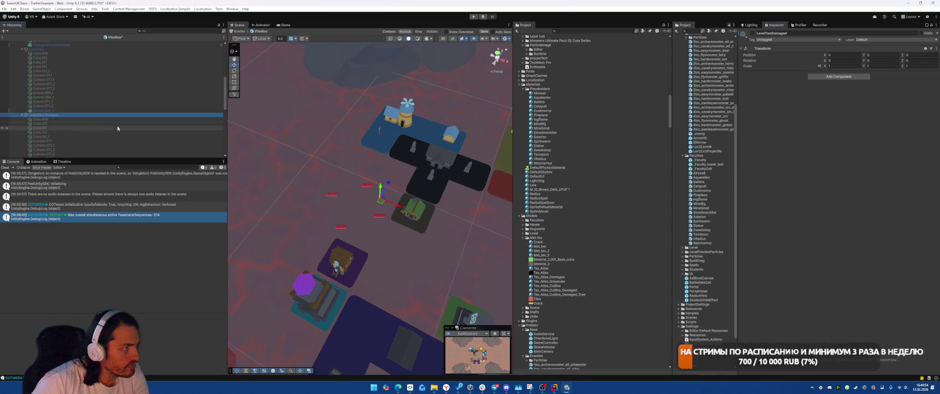
pyautogui.scroll(-5, 76, 109)
pyautogui.click(74, 103)
pyautogui.hotkey('alt', 'shift', 'a')
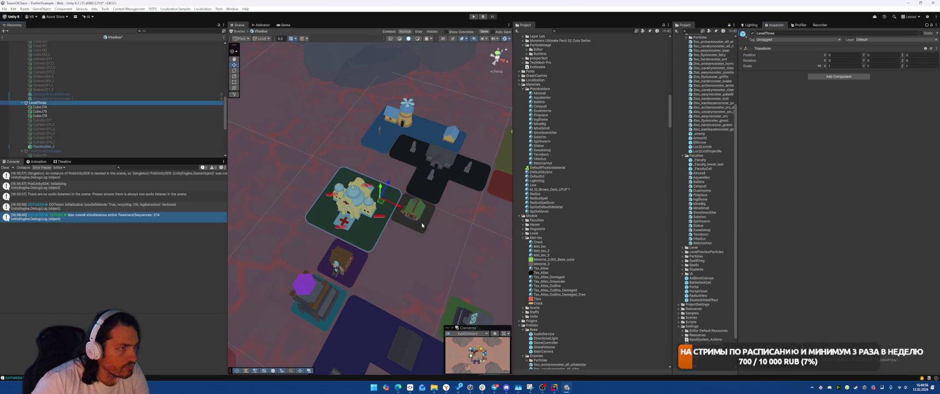
# Step: Frame the level-three building and switch Cube.174–178 from Tex_Atlas_Outline to plain Tex_Atlas
pyautogui.click(381, 229)
pyautogui.press('f')
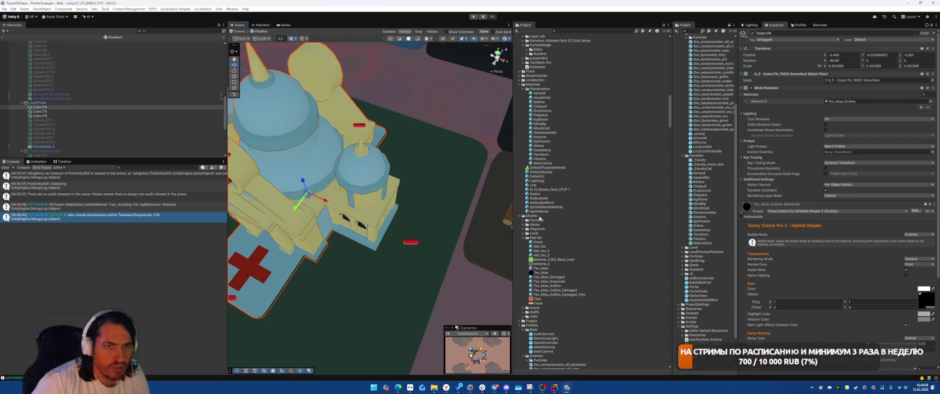
pyautogui.keyDown('shift'); pyautogui.click(51, 117); pyautogui.keyUp('shift')
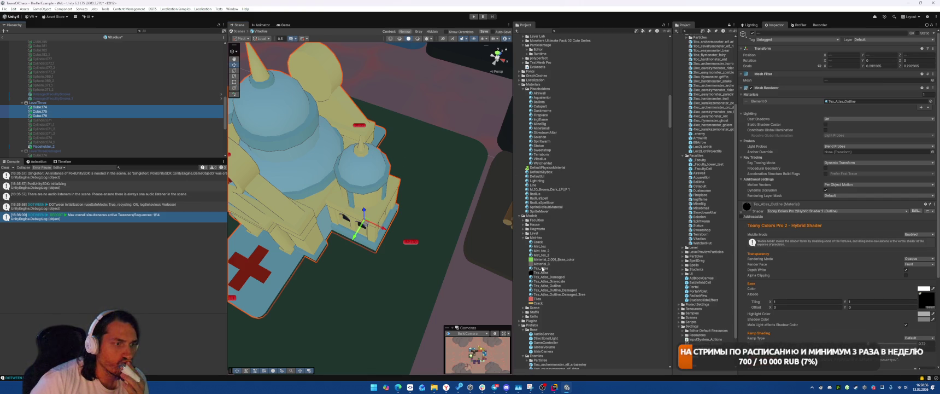
pyautogui.click(852, 102)
pyautogui.hotkey('ctrl', 'z')
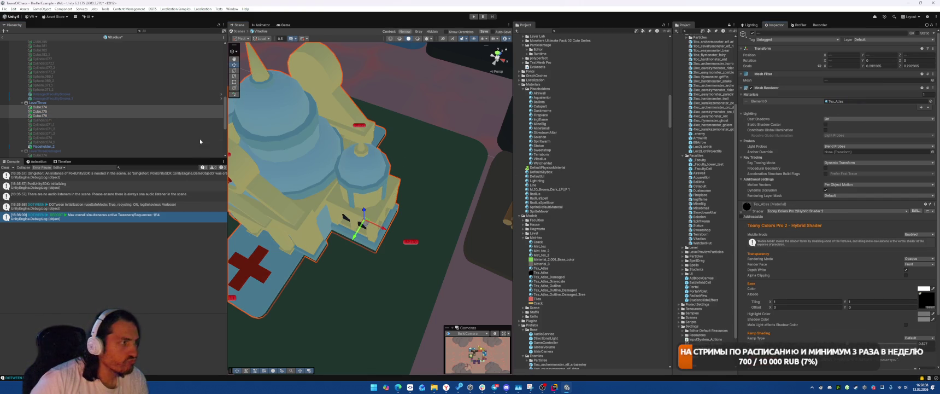
# Step: Hide LevelThree, show LevelThreeDamaged and give its cubes plain Tex_Atlas_Damaged
pyautogui.click(51, 102)
pyautogui.hotkey('alt', 'shift', 'a')
pyautogui.scroll(-3, 54, 103)
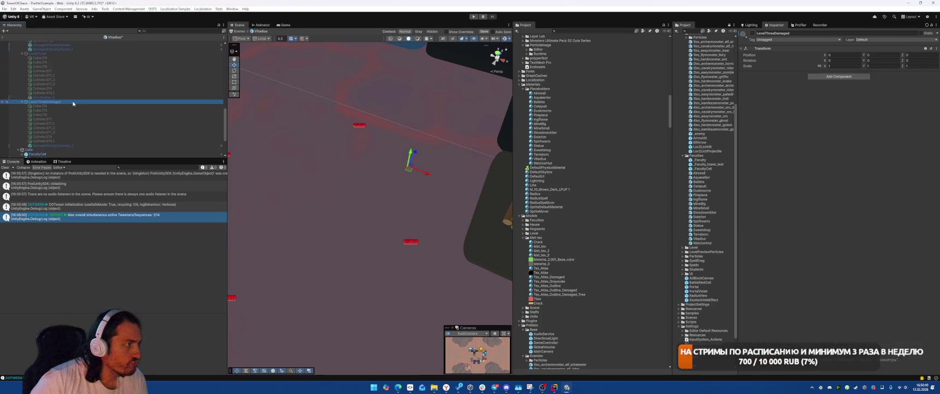
pyautogui.click(52, 102)
pyautogui.hotkey('alt', 'shift', 'a')
pyautogui.moveTo(360, 180); pyautogui.dragTo(385, 127)
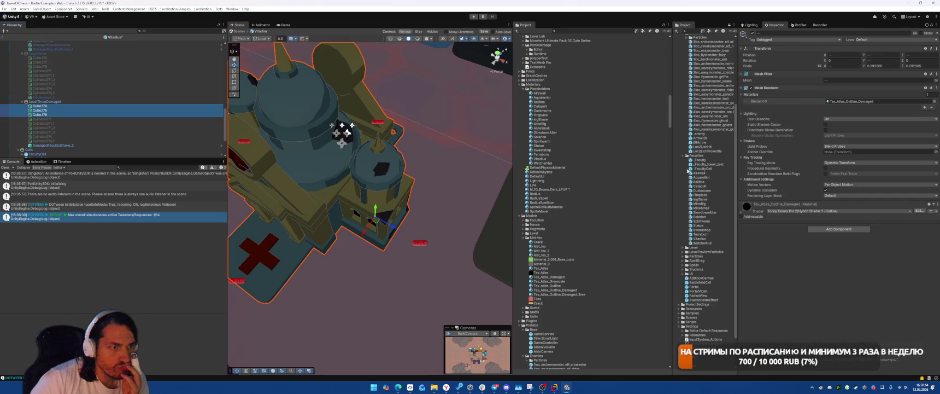
pyautogui.moveTo(556, 279); pyautogui.dragTo(853, 102)
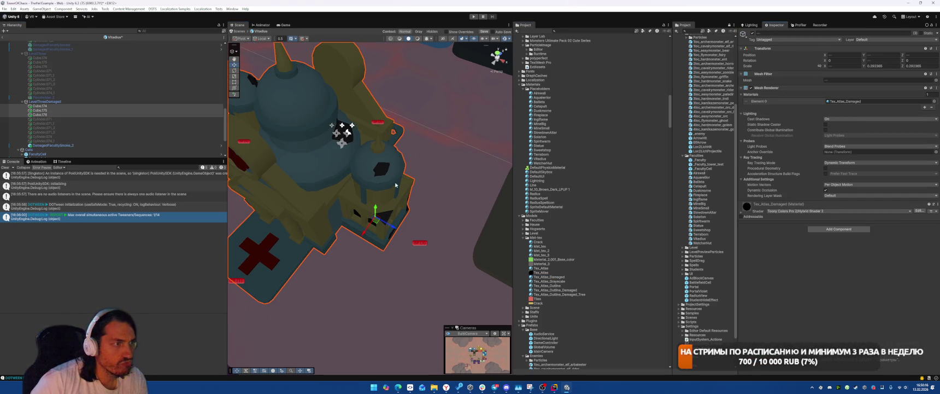
# Step: Keep LevelThreeDamaged visible, exit the Vitadius prefab and view the map in the Game view
pyautogui.click(44, 101)
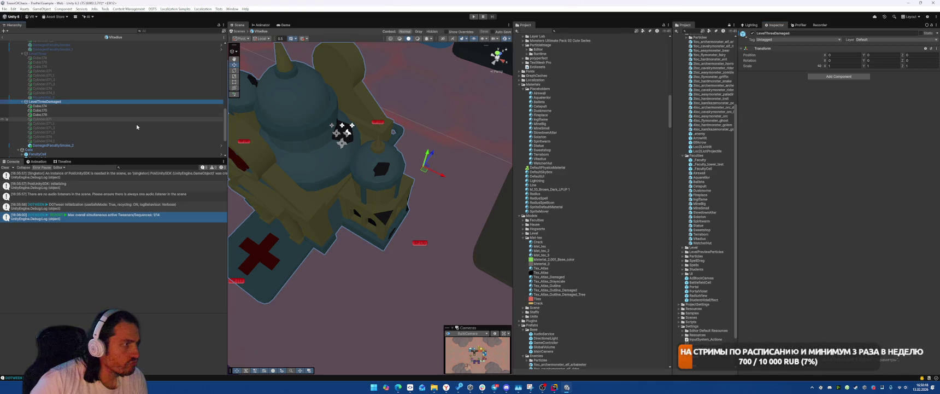
pyautogui.scroll(5, 111, 99)
pyautogui.scroll(-3, 110, 98)
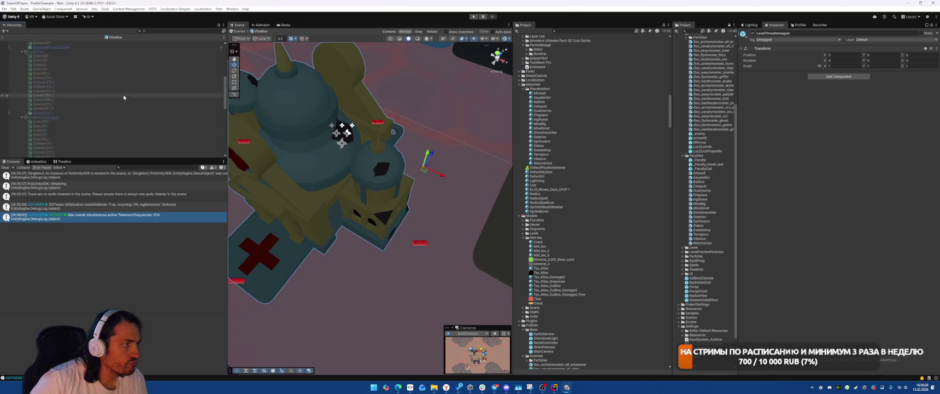
pyautogui.scroll(-2, 117, 93)
pyautogui.hotkey('alt', 'shift', 'a')
pyautogui.scroll(5, 73, 66)
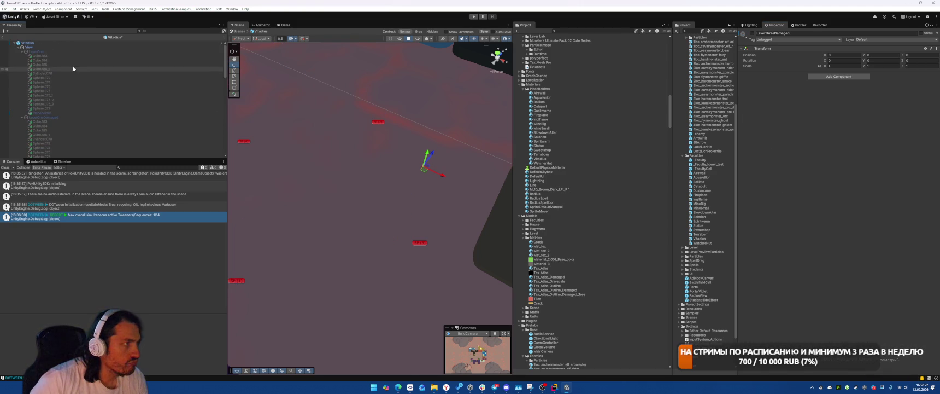
pyautogui.hotkey('ctrl', 'z')
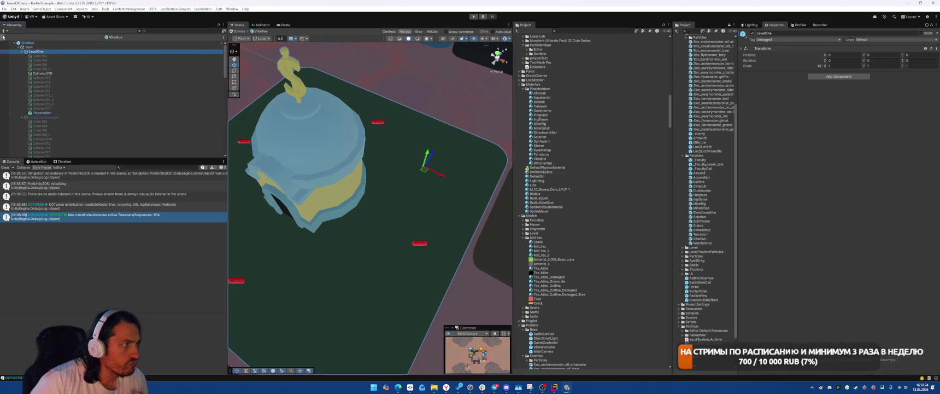
pyautogui.click(3, 37)
pyautogui.click(284, 24)
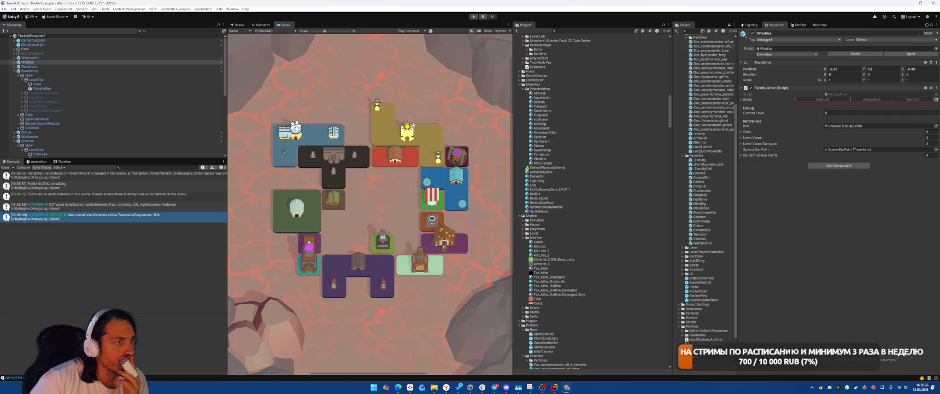
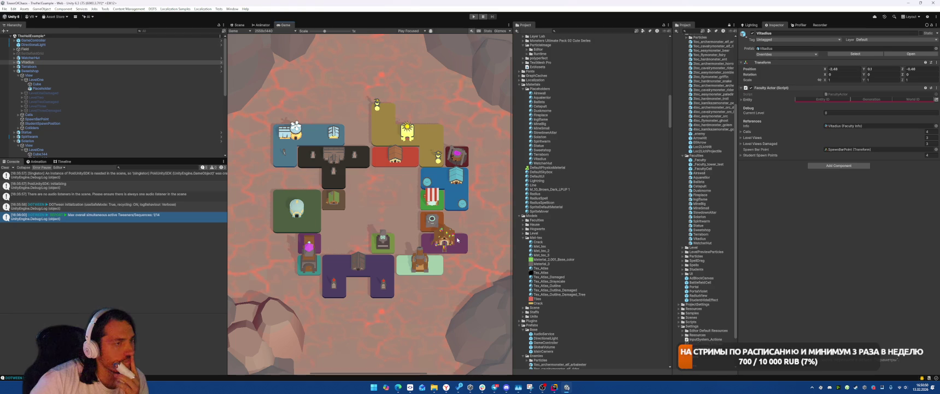
# Step: Switch to the Scene view, select the Spiritwarm faculty, and open its prefab in Prefab Mode
pyautogui.click(239, 25)
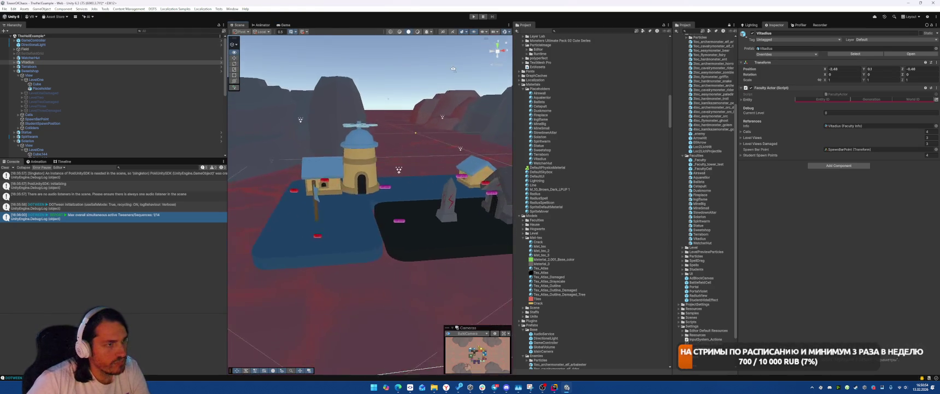
pyautogui.click(440, 181)
pyautogui.click(474, 144)
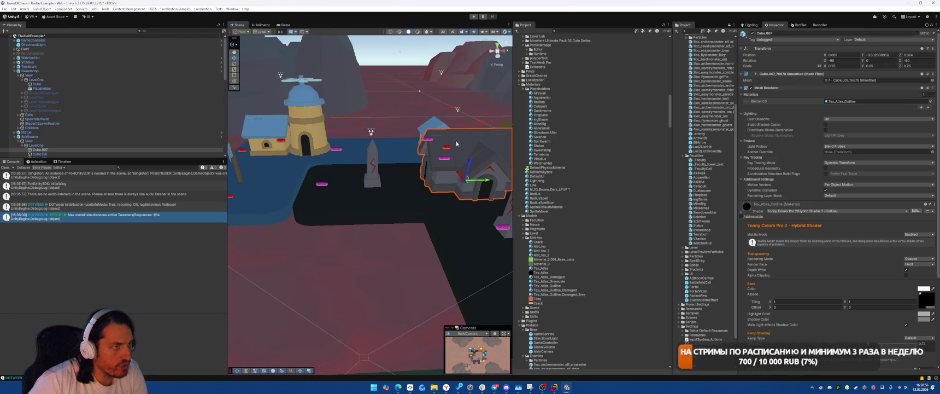
pyautogui.click(60, 137)
pyautogui.click(910, 53)
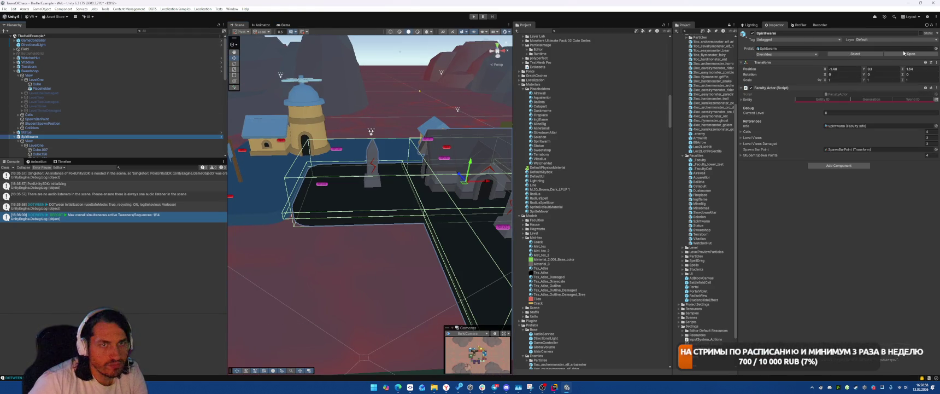
# Step: Show LevelOne and give all its meshes the plain Tex_Atlas material
pyautogui.click(74, 51)
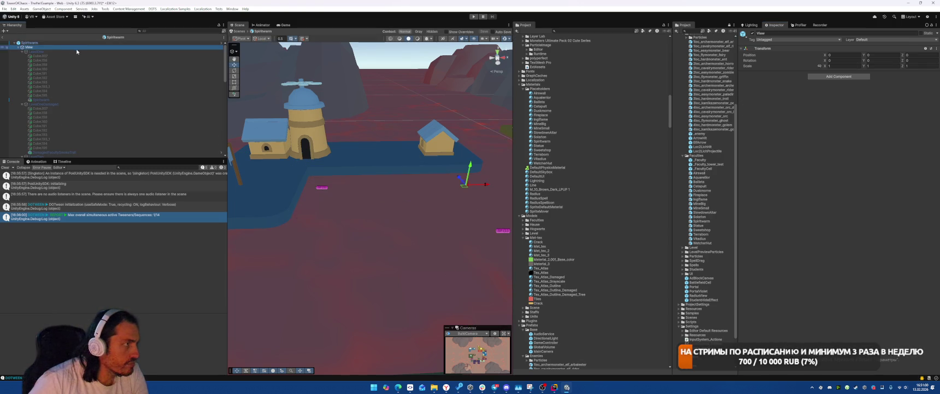
pyautogui.hotkey('alt', 'shift', 'a')
pyautogui.scroll(-5, 399, 164)
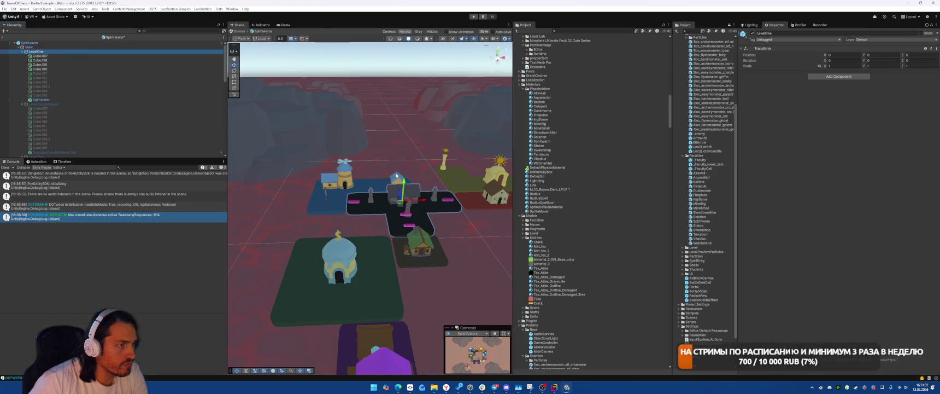
pyautogui.click(60, 56)
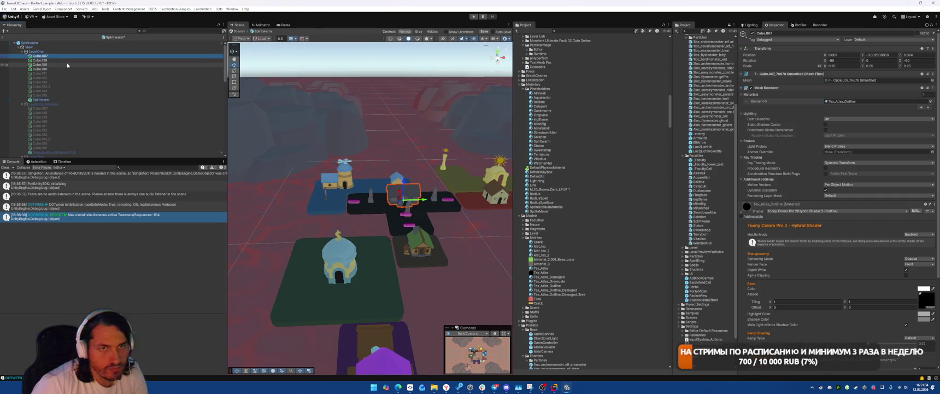
pyautogui.press('Down')
pyautogui.press('Down')
pyautogui.press('Down')
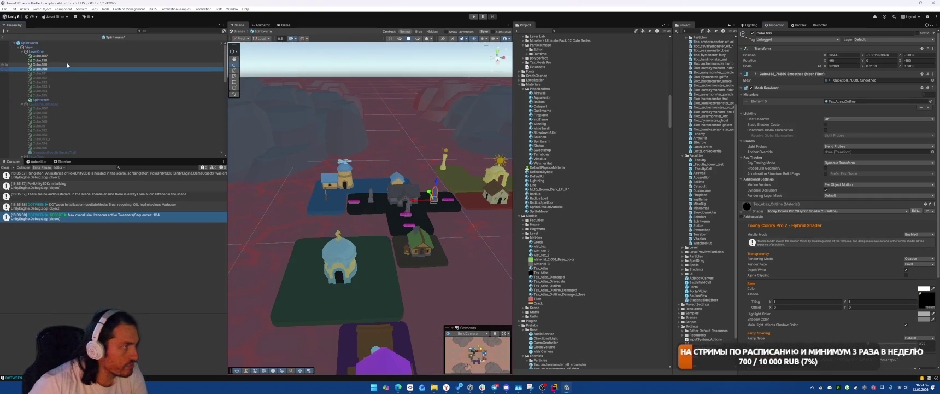
pyautogui.hotkey('shift', 'Up')
pyautogui.hotkey('shift', 'Up')
pyautogui.hotkey('shift', 'Up')
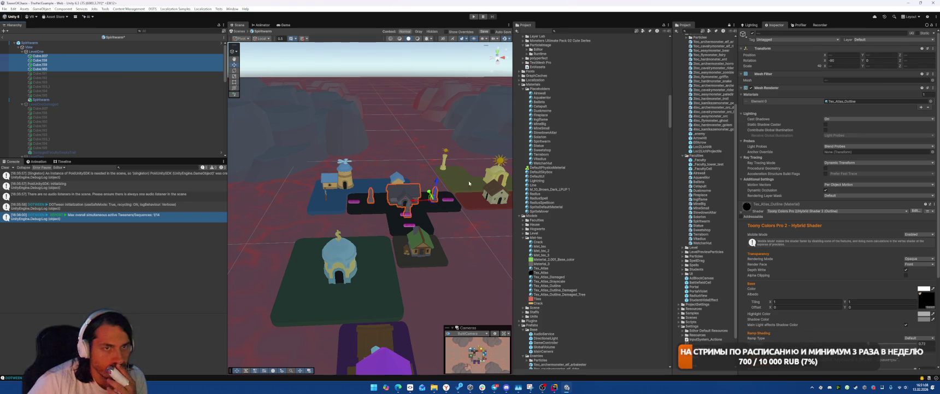
pyautogui.moveTo(544, 268); pyautogui.dragTo(407, 194)
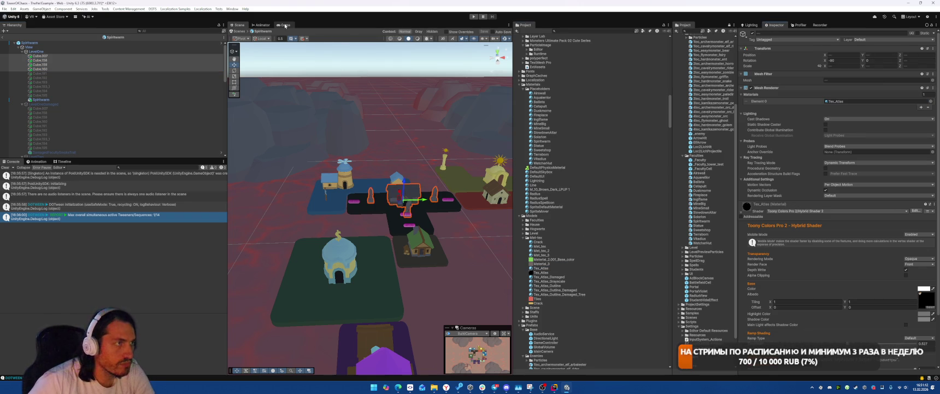
pyautogui.click(282, 25)
pyautogui.click(239, 24)
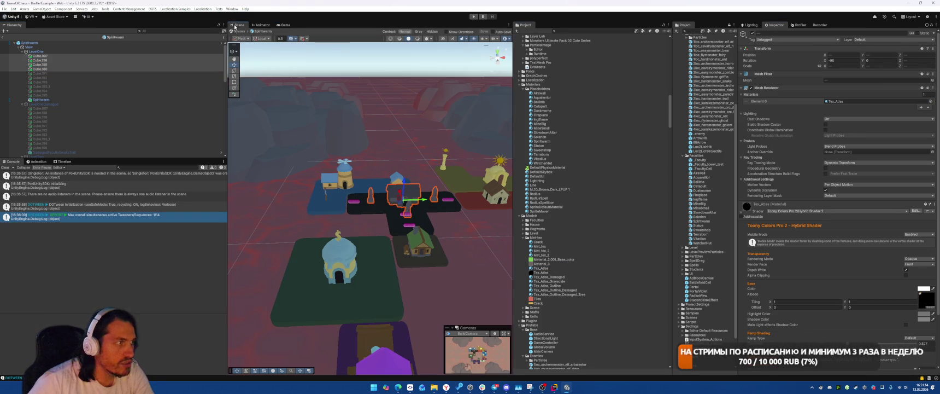
# Step: Hide LevelOne, show LevelOneDamaged, and apply Tex_Atlas_Damaged to all its meshes
pyautogui.click(37, 52)
pyautogui.hotkey('shift', 'alt', 'a')
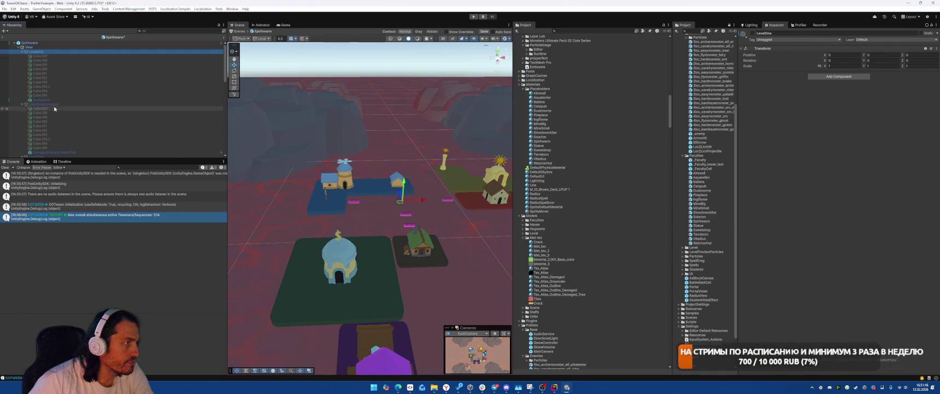
pyautogui.click(52, 104)
pyautogui.hotkey('shift', 'alt', 'a')
pyautogui.click(71, 108)
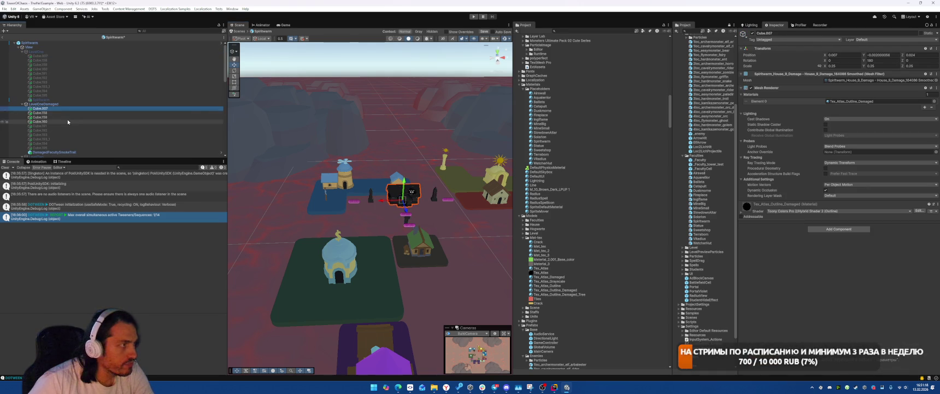
pyautogui.keyDown('shift'); pyautogui.click(71, 121); pyautogui.keyUp('shift')
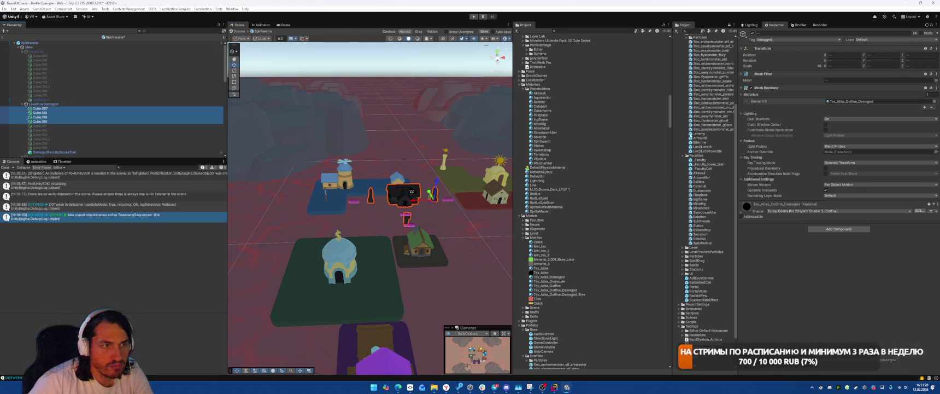
pyautogui.moveTo(563, 279)
pyautogui.mouseDown()
pyautogui.moveTo(853, 104)
pyautogui.moveTo(874, 102)
pyautogui.mouseUp()
pyautogui.click(372, 195)
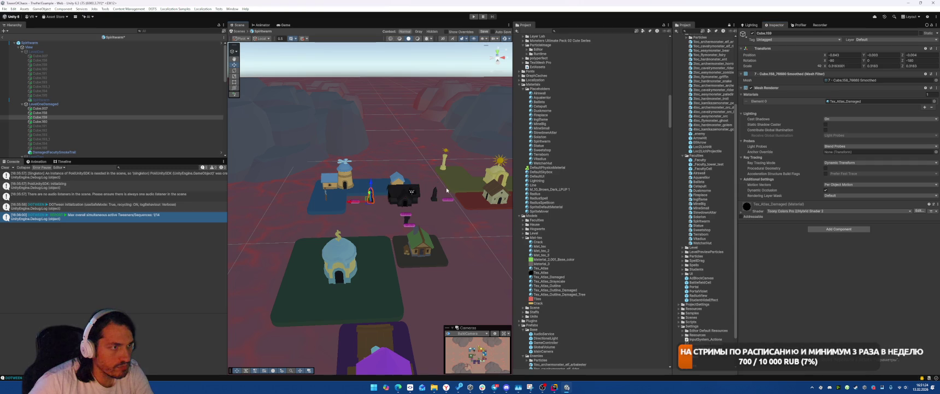
pyautogui.click(405, 224)
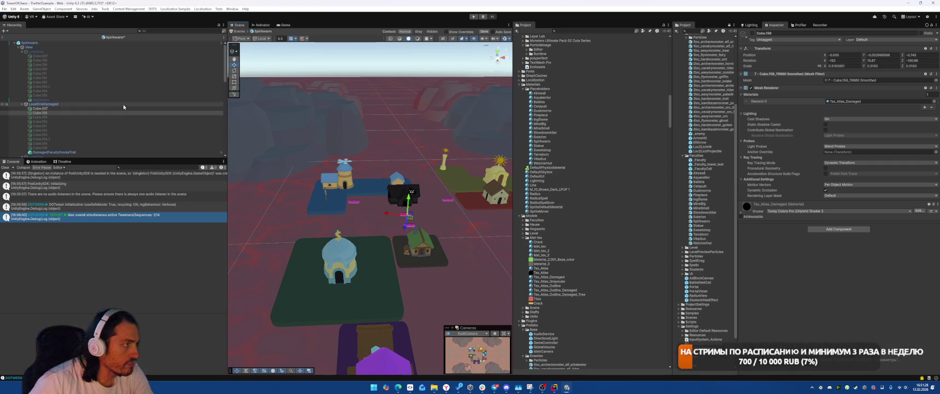
pyautogui.click(151, 104)
pyautogui.scroll(-2, 151, 107)
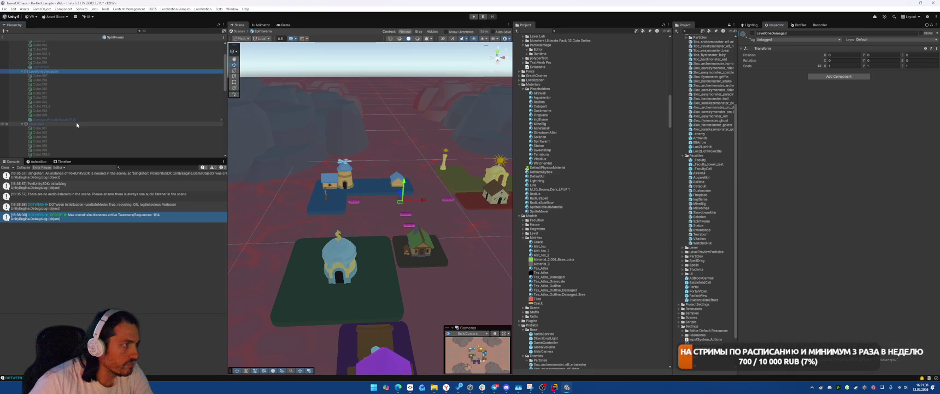
# Step: Show LevelTwo and apply Tex_Atlas to the portal Cube.221 and pillars Cube.161 and Cube.162
pyautogui.click(110, 124)
pyautogui.hotkey('alt', 'shift', 'a')
pyautogui.press('f')
pyautogui.scroll(3, 417, 142)
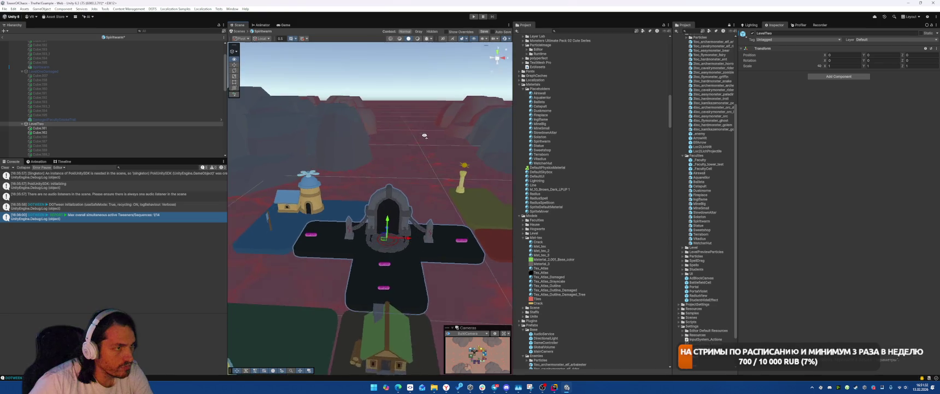
pyautogui.click(371, 185)
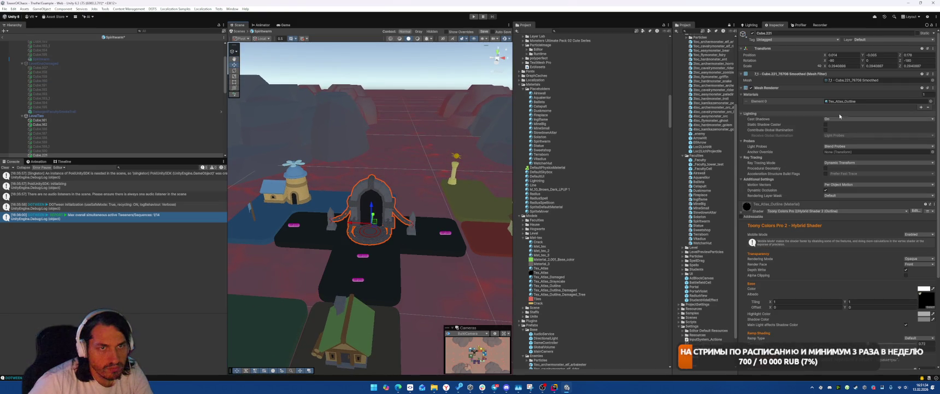
pyautogui.moveTo(529, 270)
pyautogui.mouseDown()
pyautogui.moveTo(711, 164)
pyautogui.moveTo(874, 101)
pyautogui.mouseUp()
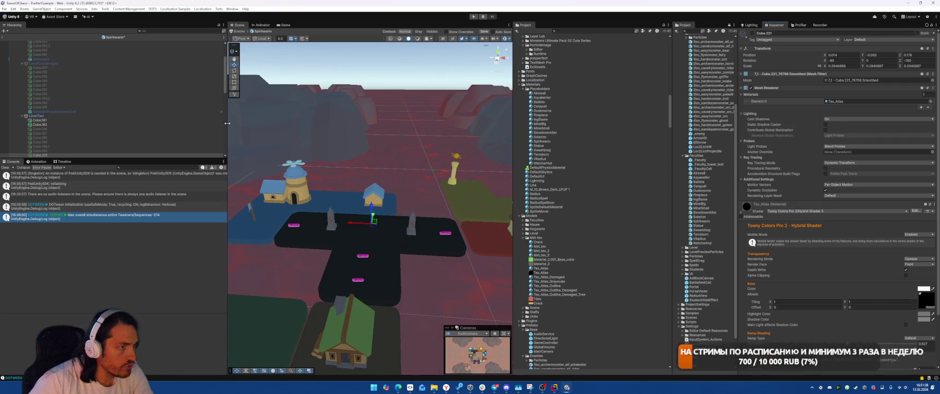
pyautogui.click(412, 231)
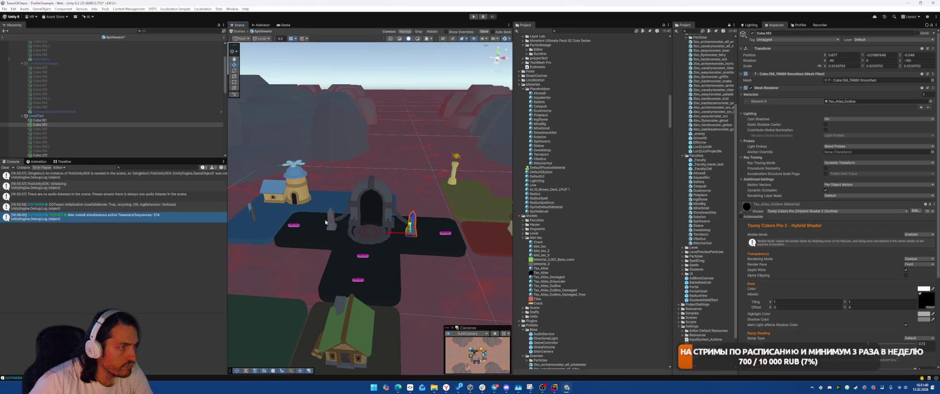
pyautogui.keyDown('shift'); pyautogui.click(330, 218); pyautogui.keyUp('shift')
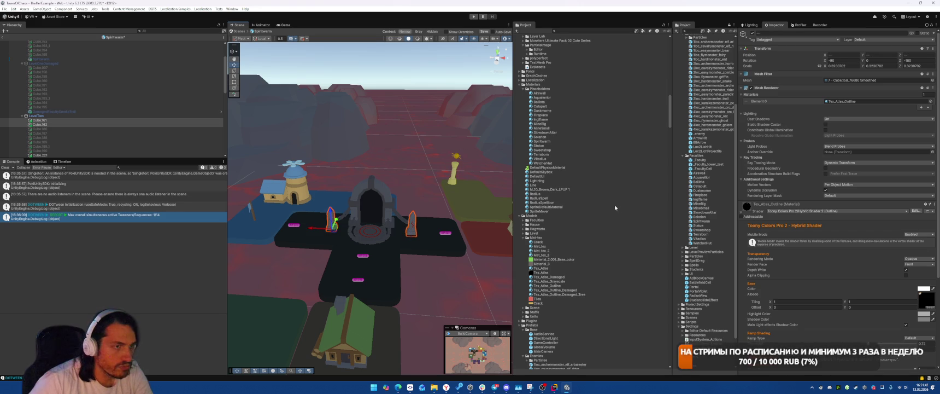
pyautogui.moveTo(544, 268)
pyautogui.mouseDown()
pyautogui.moveTo(711, 164)
pyautogui.moveTo(874, 102)
pyautogui.mouseUp()
pyautogui.click(81, 115)
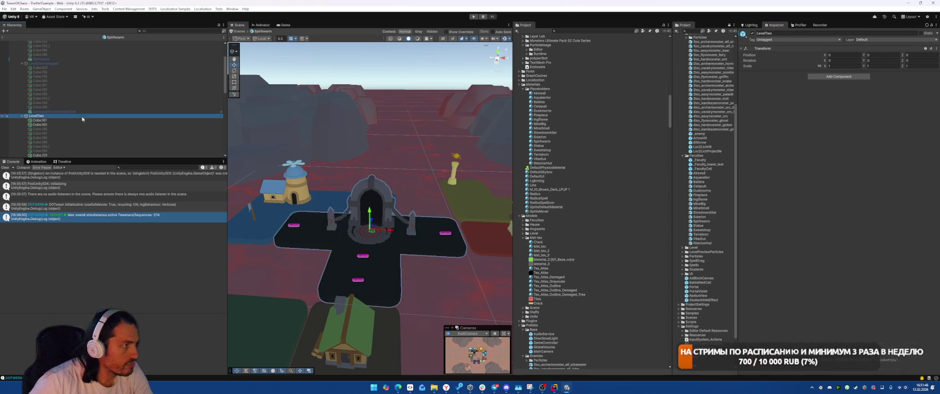
# Step: Show LevelTwoDamaged and apply Tex_Atlas_Damaged to the damaged portal and both rocks
pyautogui.hotkey('alt', 'shift', 'a')
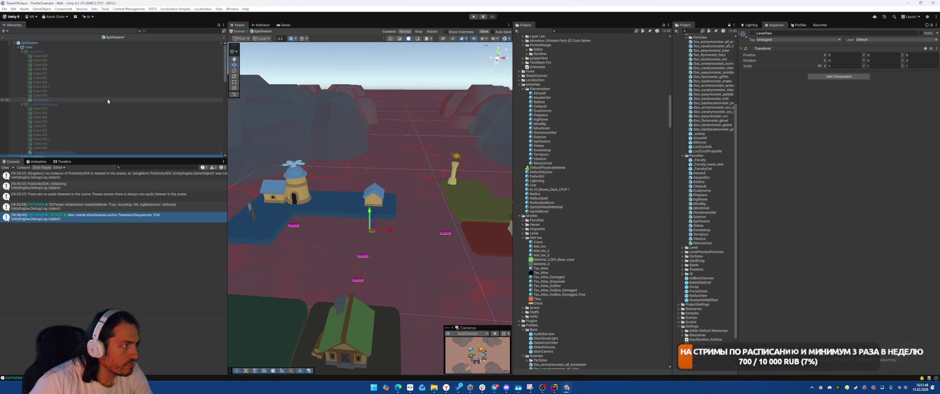
pyautogui.scroll(-3, 107, 99)
pyautogui.click(112, 106)
pyautogui.hotkey('alt', 'shift', 'a')
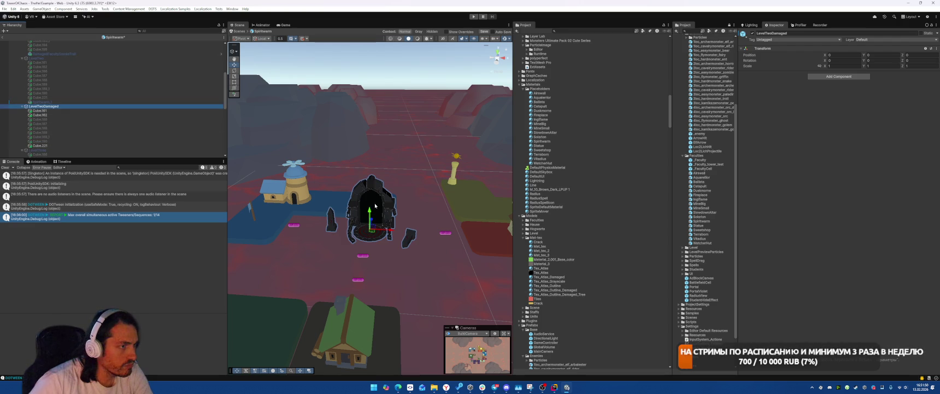
pyautogui.moveTo(322, 189); pyautogui.dragTo(424, 251)
pyautogui.moveTo(554, 277); pyautogui.dragTo(875, 101)
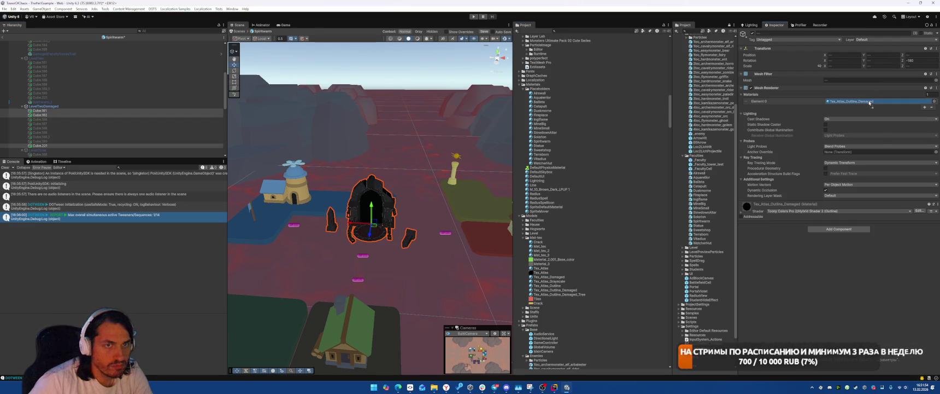
# Step: Show LevelThree, give castle meshes Cube.166 to Cube.168_4 plain Tex_Atlas, then hide it
pyautogui.click(46, 106)
pyautogui.hotkey('alt', 'shift', 'a')
pyautogui.scroll(-3, 53, 119)
pyautogui.click(53, 117)
pyautogui.hotkey('alt', 'shift', 'a')
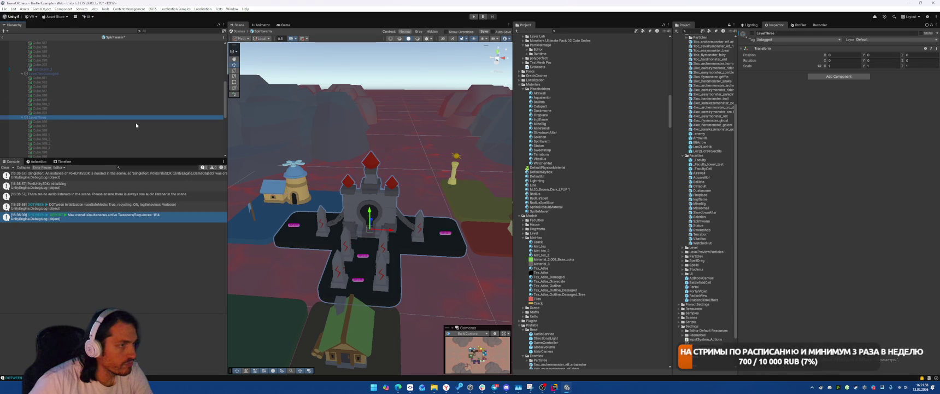
pyautogui.click(76, 121)
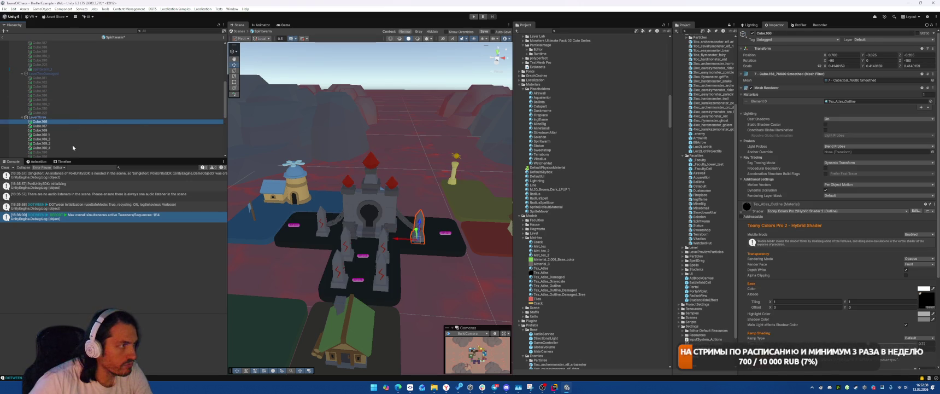
pyautogui.keyDown('shift'); pyautogui.click(76, 147); pyautogui.keyUp('shift')
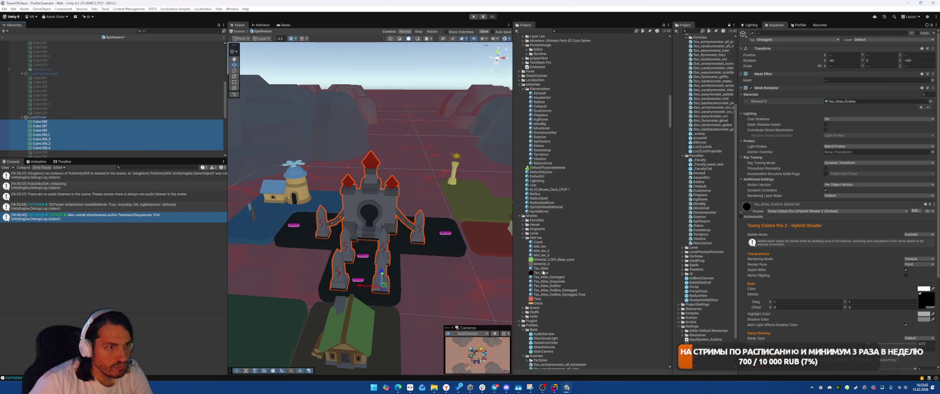
pyautogui.moveTo(541, 268)
pyautogui.mouseDown()
pyautogui.moveTo(765, 143)
pyautogui.moveTo(857, 105)
pyautogui.mouseUp()
pyautogui.click(137, 117)
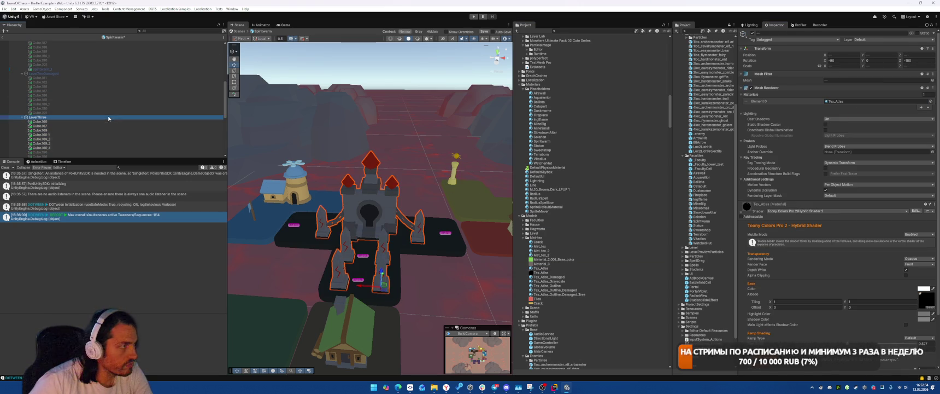
pyautogui.scroll(-3, 156, 123)
pyautogui.hotkey('alt', 'shift', 'a')
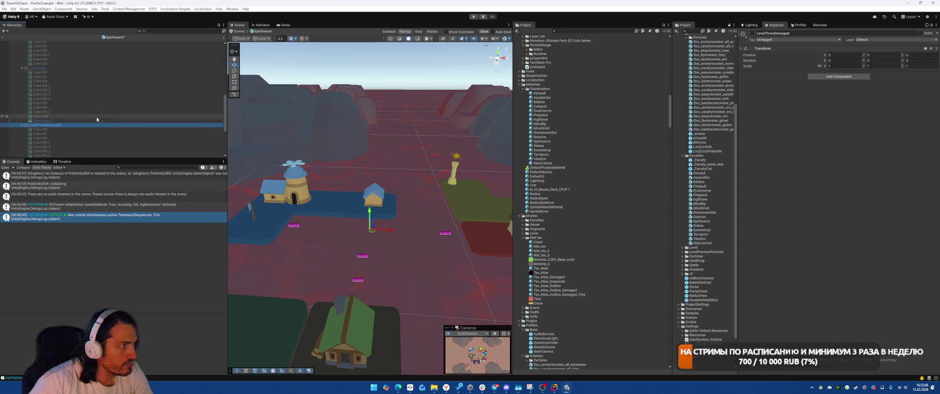
# Step: Hide LevelThree, show LevelThreeDamaged, and apply Tex_Atlas_Damaged to its meshes through Cube.169_4
pyautogui.hotkey('alt', 'shift', 'a')
pyautogui.click(79, 120)
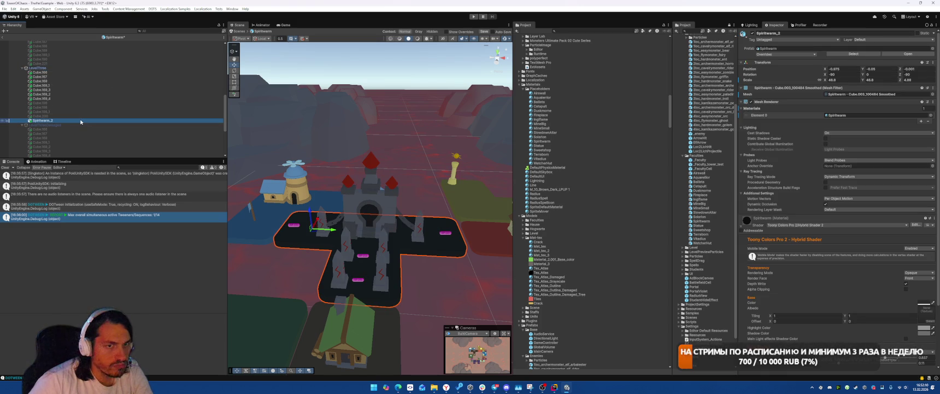
pyautogui.click(55, 67)
pyautogui.hotkey('alt', 'shift', 'a')
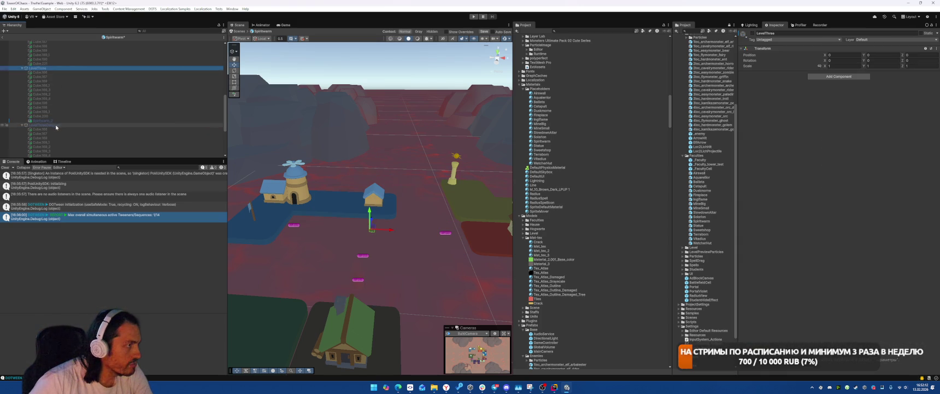
pyautogui.click(56, 124)
pyautogui.hotkey('alt', 'shift', 'a')
pyautogui.scroll(-2, 126, 124)
pyautogui.click(74, 101)
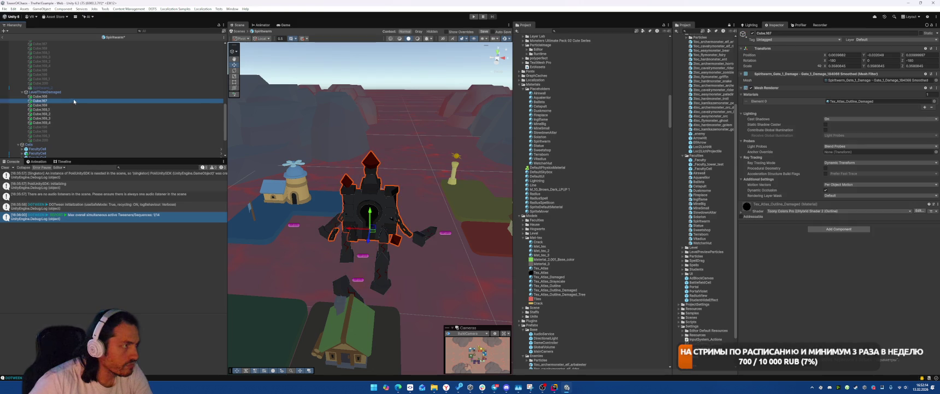
pyautogui.click(71, 96)
pyautogui.keyDown('shift'); pyautogui.click(68, 122); pyautogui.keyUp('shift')
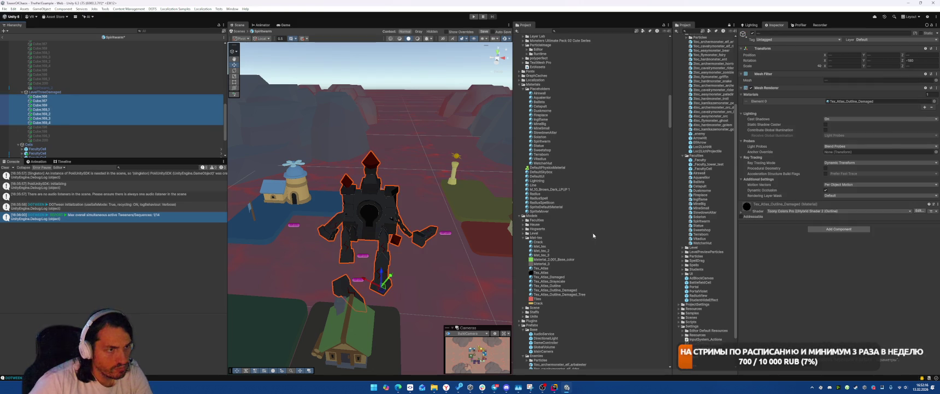
pyautogui.moveTo(557, 277); pyautogui.dragTo(864, 102)
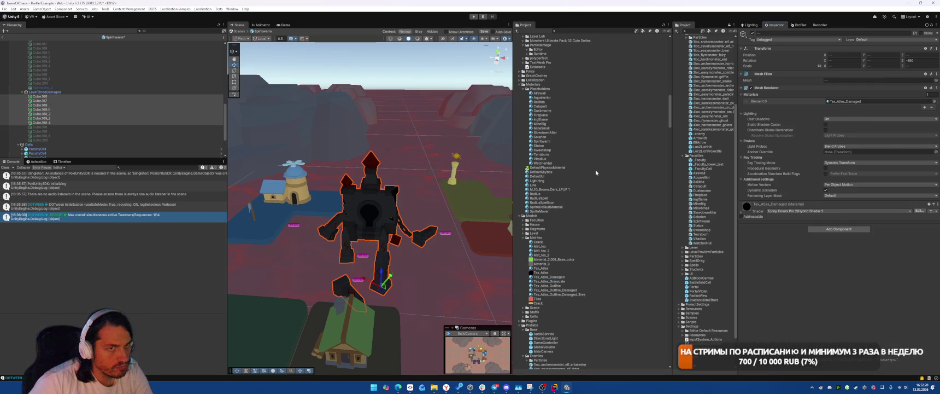
# Step: Set the damaged meshes' Motion Vectors to Force No Motion and Light Probes to Off
pyautogui.click(840, 186)
pyautogui.click(842, 203)
pyautogui.click(853, 163)
pyautogui.click(844, 146)
pyautogui.click(844, 146)
pyautogui.click(837, 153)
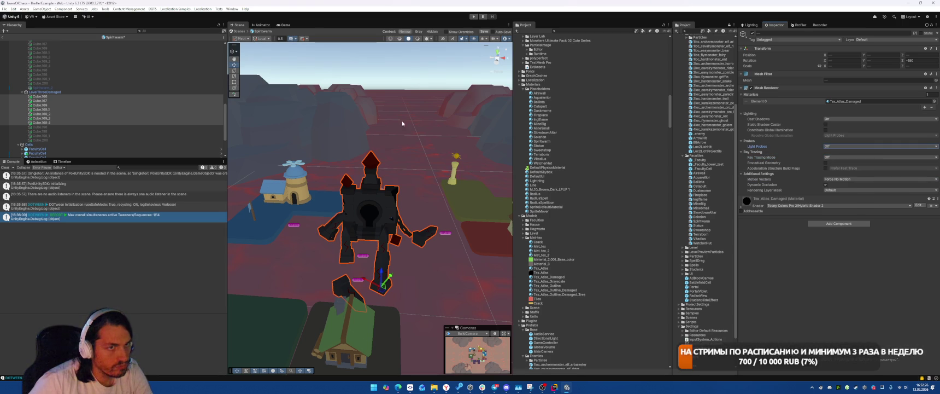
# Step: Save the Spiritwarm prefab with Ctrl+S
pyautogui.click(104, 92)
pyautogui.hotkey('ctrl', 's')
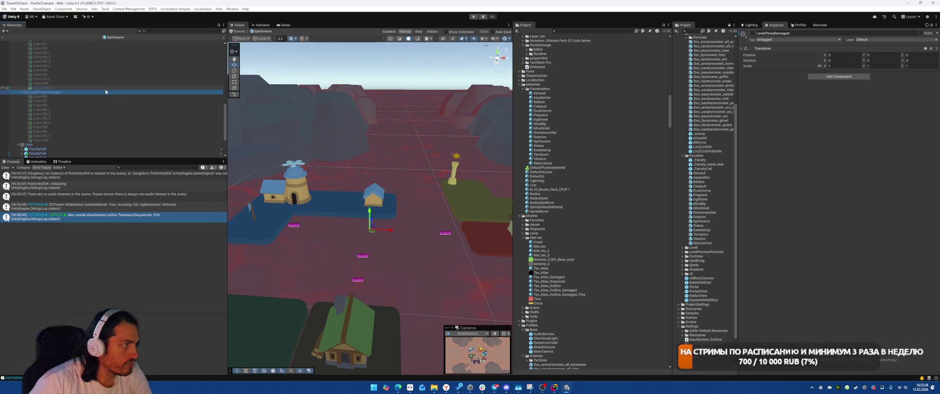
pyautogui.scroll(5, 58, 56)
pyautogui.click(58, 52)
pyautogui.hotkey('alt', 'shift', 'a')
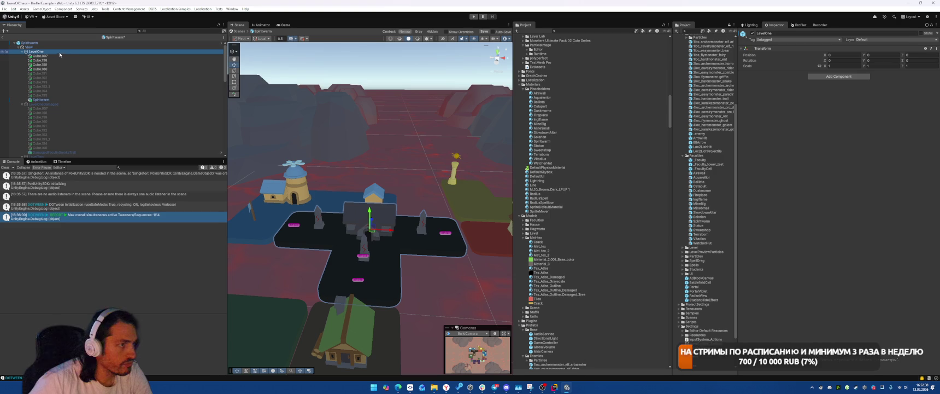
pyautogui.click(281, 25)
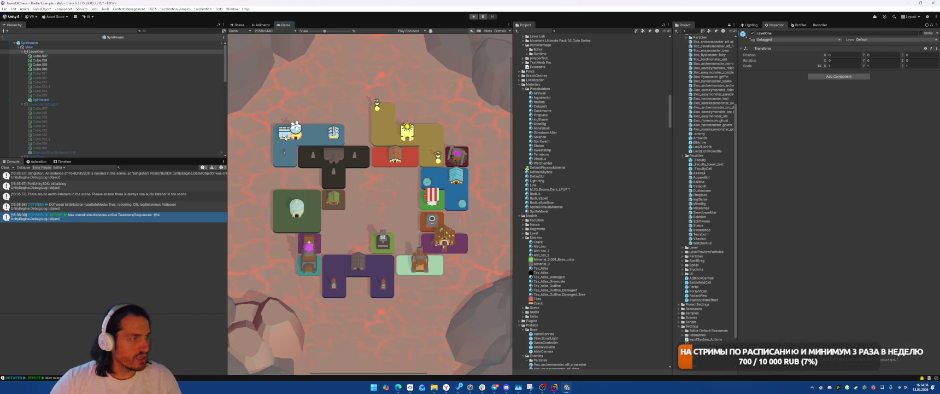
pyautogui.click(239, 24)
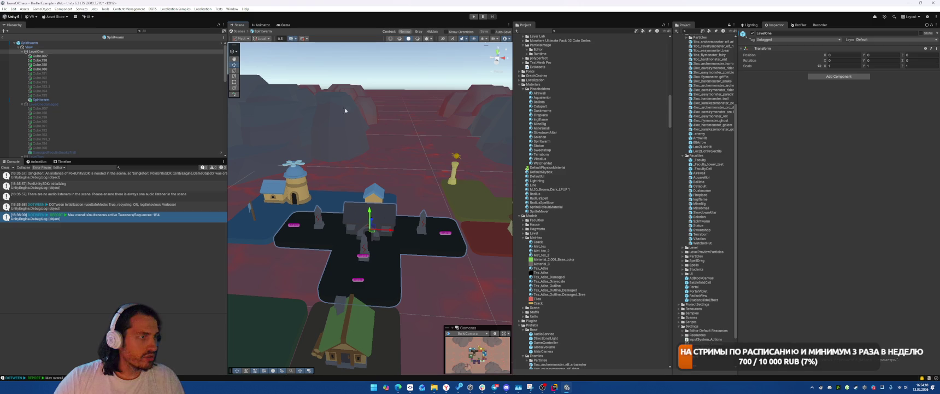
pyautogui.click(298, 192)
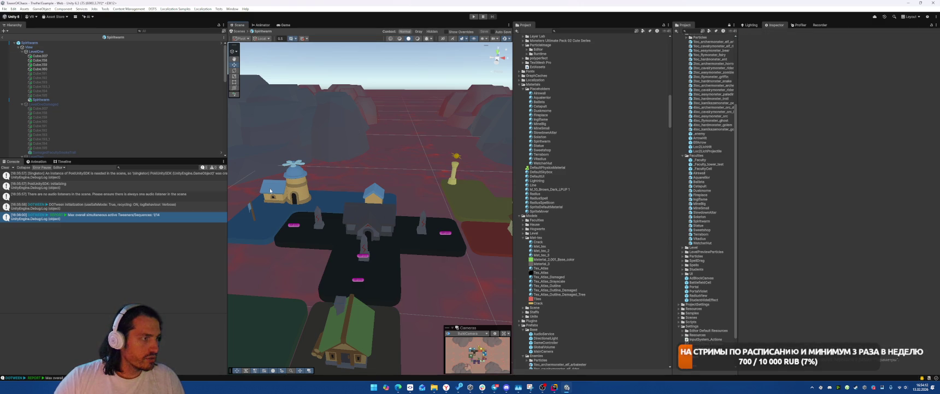
# Step: Exit the Spiritwarm prefab and open the Airswall prefab on the blue platform in Prefab Mode
pyautogui.scroll(2, 336, 183)
pyautogui.click(3, 37)
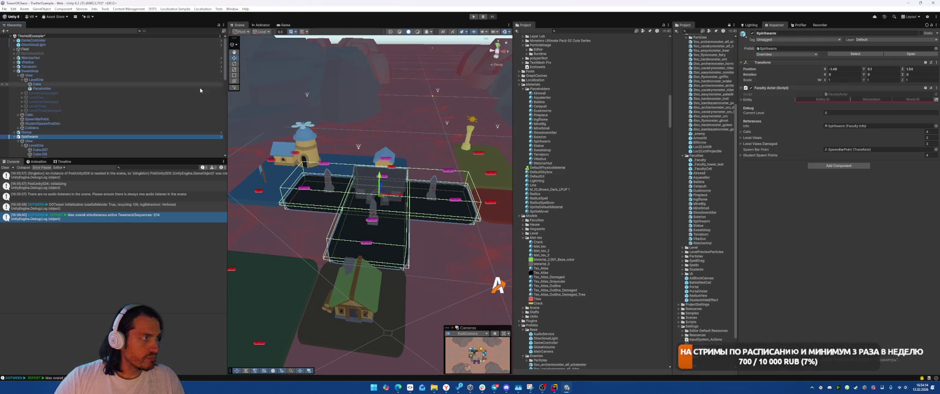
pyautogui.click(315, 153)
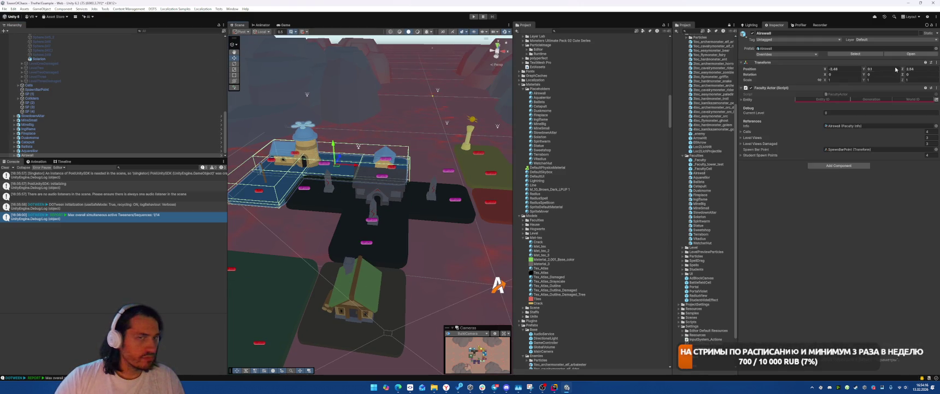
pyautogui.click(913, 54)
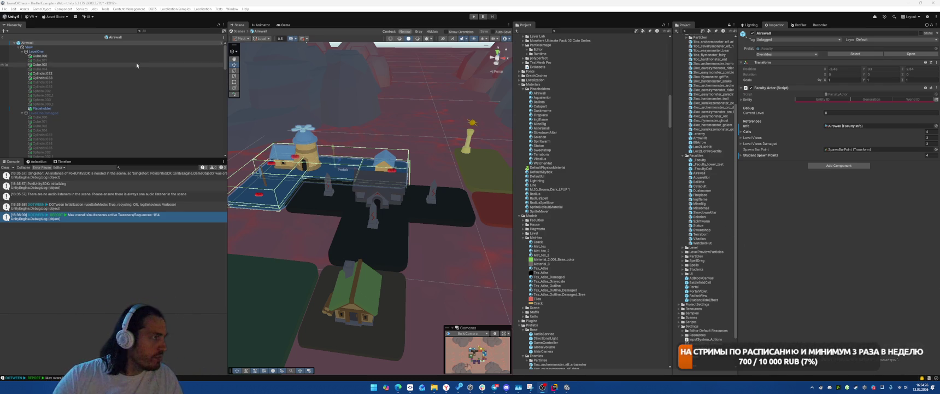
# Step: Select Airswall's LevelOne cubes and cylinders and apply Tex_Atlas to them
pyautogui.doubleClick(148, 57)
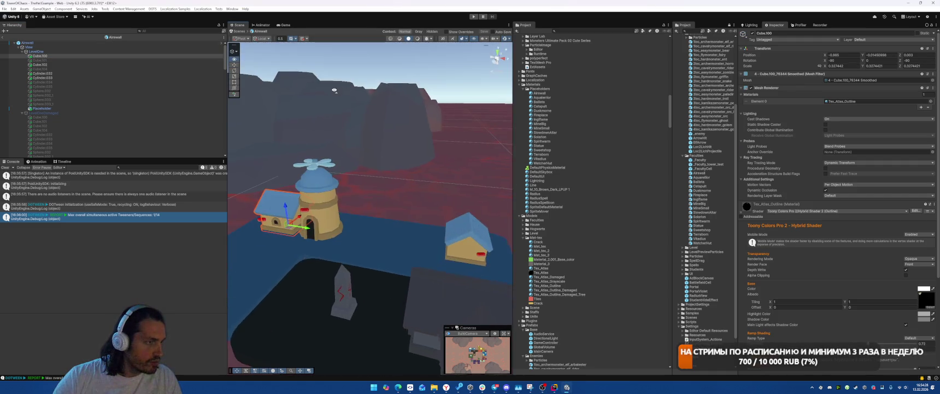
pyautogui.moveTo(344, 118); pyautogui.dragTo(317, 123)
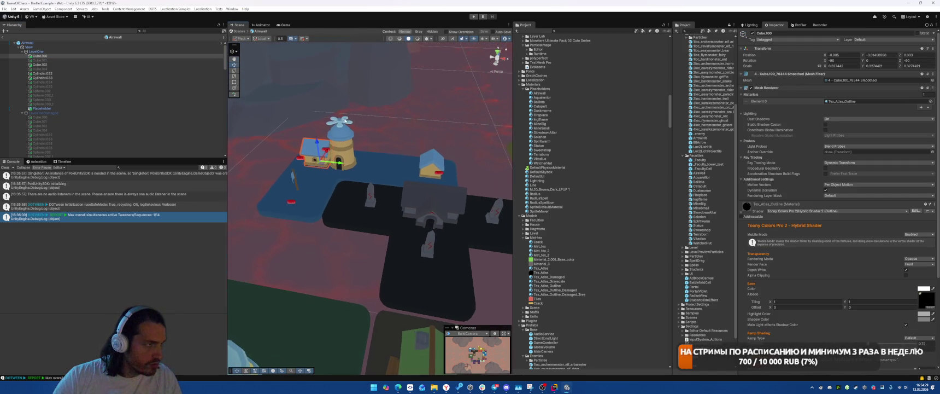
pyautogui.keyDown('ctrl'); pyautogui.click(43, 65); pyautogui.keyUp('ctrl')
pyautogui.keyDown('ctrl'); pyautogui.click(43, 73); pyautogui.keyUp('ctrl')
pyautogui.keyDown('ctrl'); pyautogui.click(42, 77); pyautogui.keyUp('ctrl')
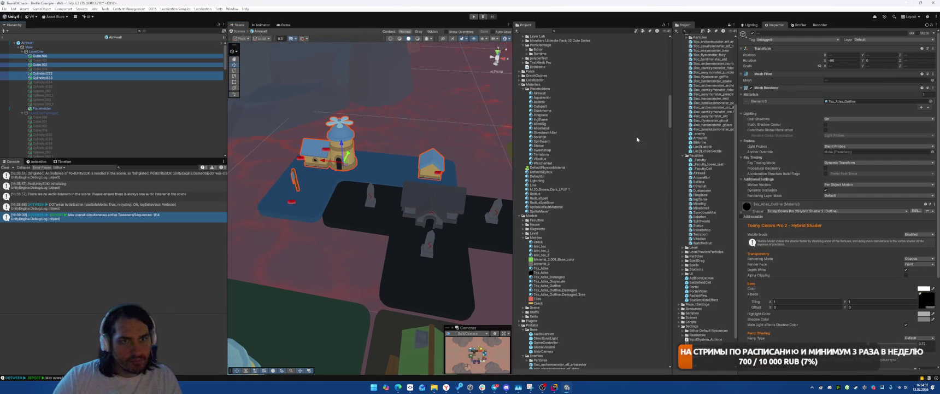
pyautogui.moveTo(541, 268)
pyautogui.mouseDown()
pyautogui.moveTo(524, 240)
pyautogui.moveTo(382, 143)
pyautogui.mouseUp()
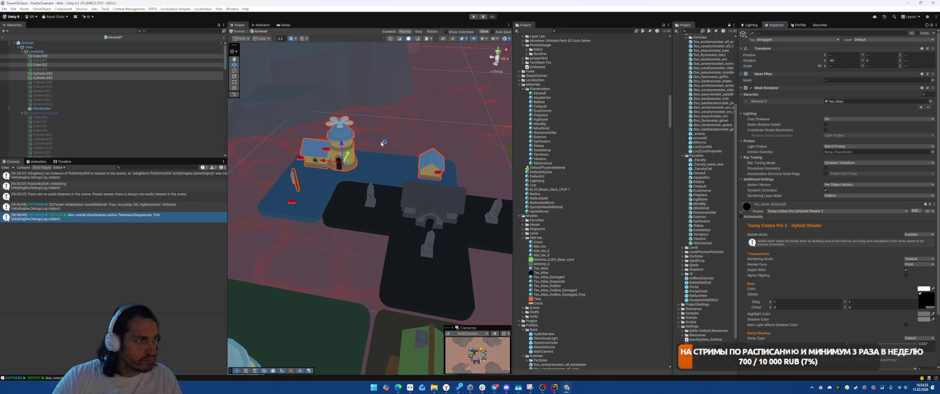
# Step: Swap to LevelOneDamaged, apply Tex_Atlas_Damaged to its meshes, then hide it
pyautogui.click(44, 113)
pyautogui.hotkey('alt', 'shift', 'a')
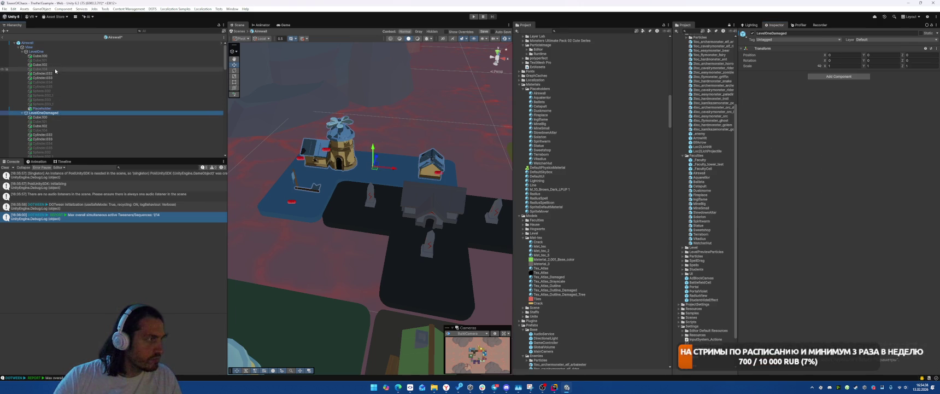
pyautogui.click(49, 52)
pyautogui.hotkey('alt', 'shift', 'a')
pyautogui.click(343, 155)
pyautogui.keyDown('shift'); pyautogui.click(432, 161); pyautogui.keyUp('shift')
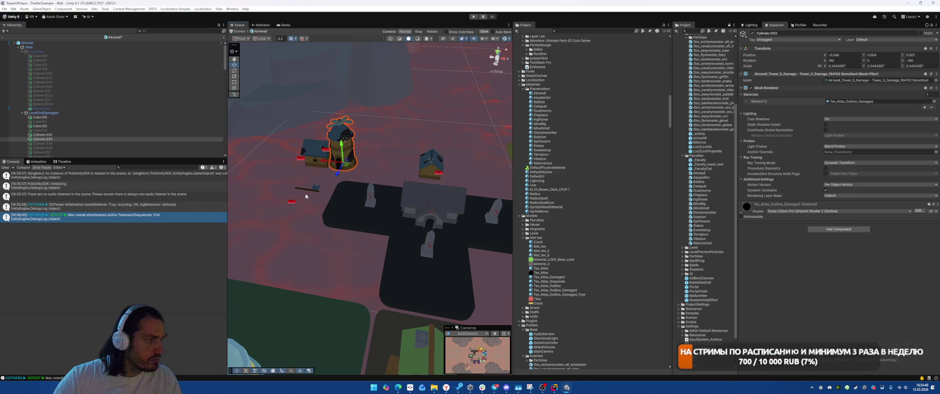
pyautogui.keyDown('ctrl'); pyautogui.click(42, 134); pyautogui.keyUp('ctrl')
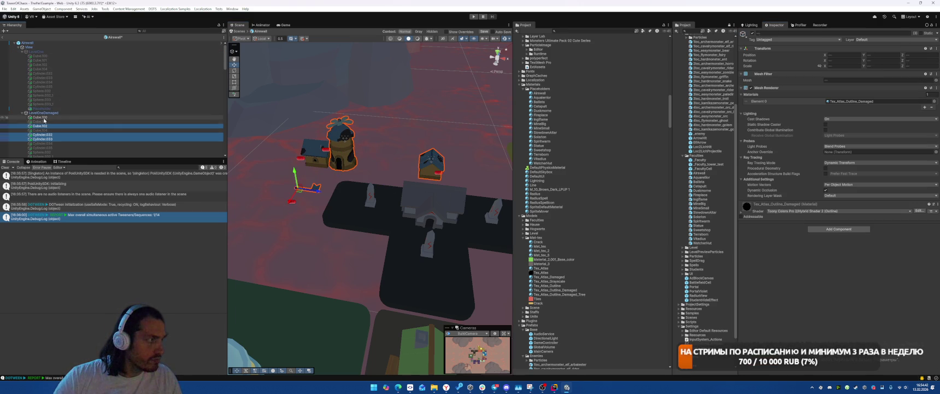
pyautogui.keyDown('ctrl'); pyautogui.click(40, 117); pyautogui.keyUp('ctrl')
pyautogui.scroll(-1, 99, 145)
pyautogui.scroll(-1, 99, 145)
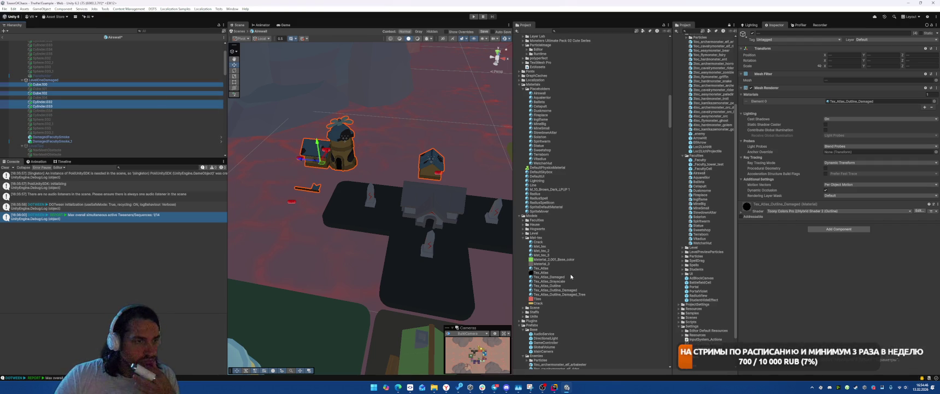
pyautogui.moveTo(554, 280); pyautogui.dragTo(857, 104)
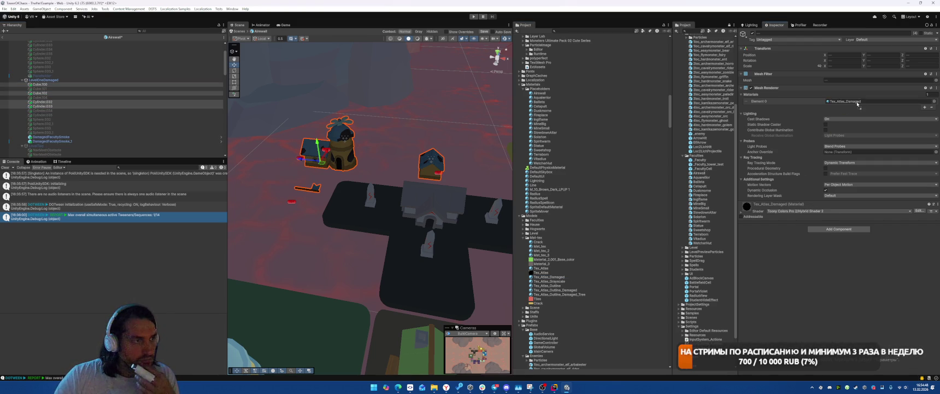
pyautogui.click(55, 79)
pyautogui.hotkey('alt', 'shift', 'a')
# Step: Show LevelTwo, delete its NavMeshObstacle objects, and apply Tex_Atlas to Cube.107 and Cylinder.036–042
pyautogui.scroll(-2, 73, 87)
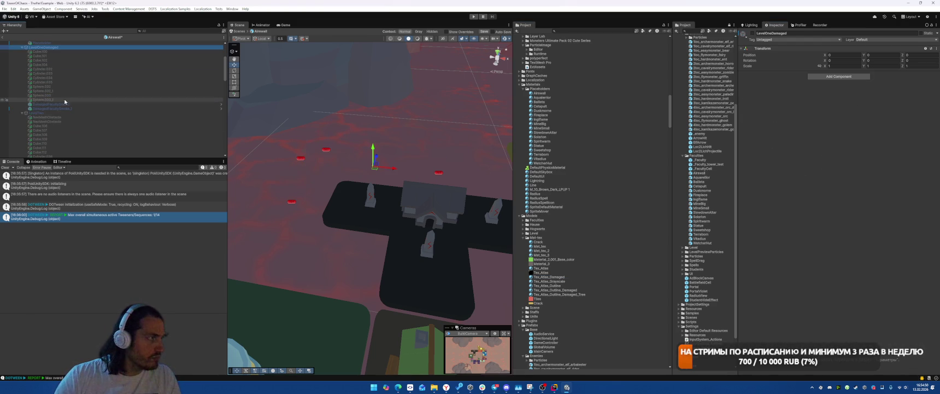
pyautogui.click(55, 113)
pyautogui.hotkey('alt', 'shift', 'a')
pyautogui.scroll(-2, 58, 102)
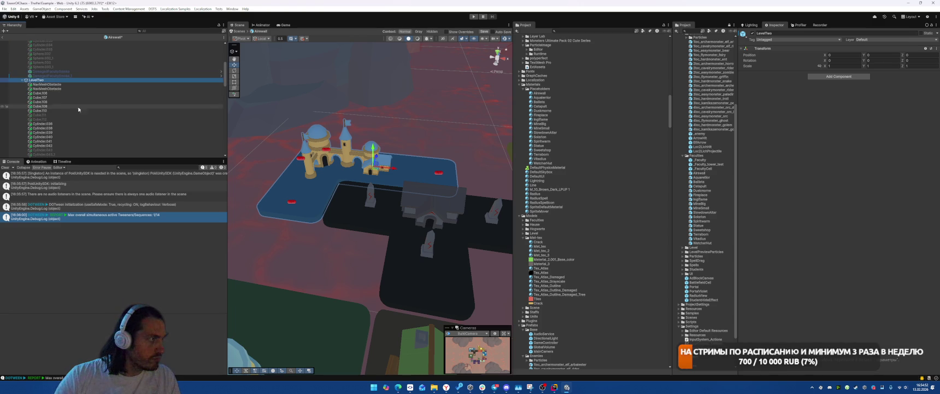
pyautogui.click(61, 89)
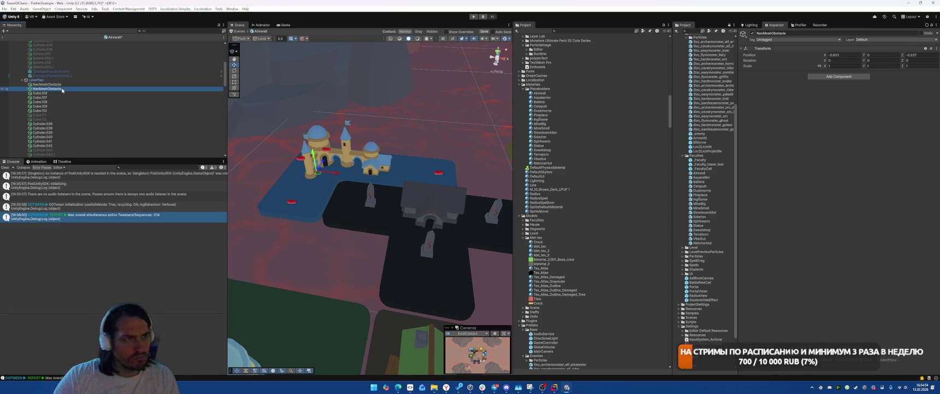
pyautogui.press('Delete')
pyautogui.press('Delete')
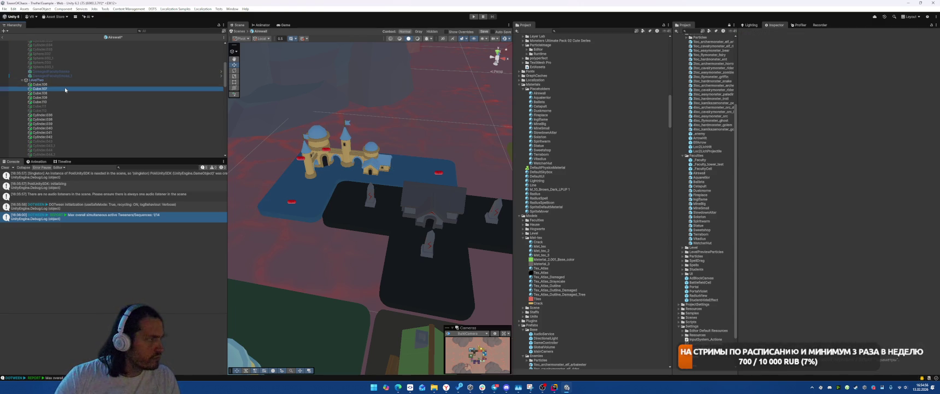
pyautogui.click(65, 89)
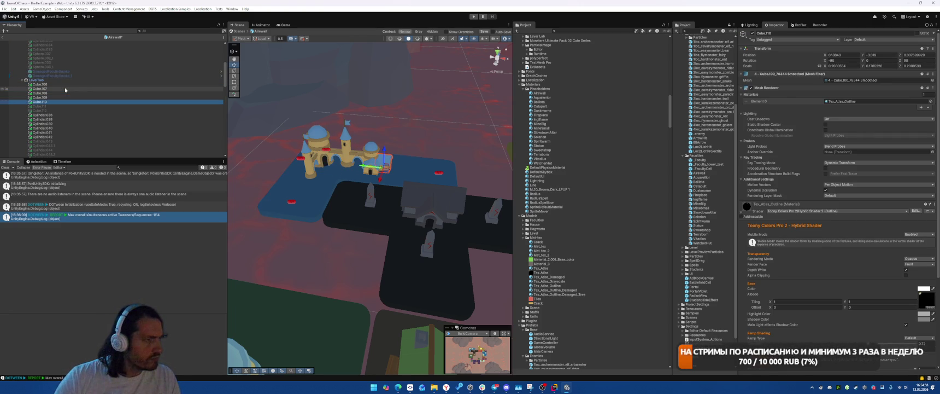
pyautogui.click(67, 115)
pyautogui.press('Down')
pyautogui.press('Down')
pyautogui.press('Down')
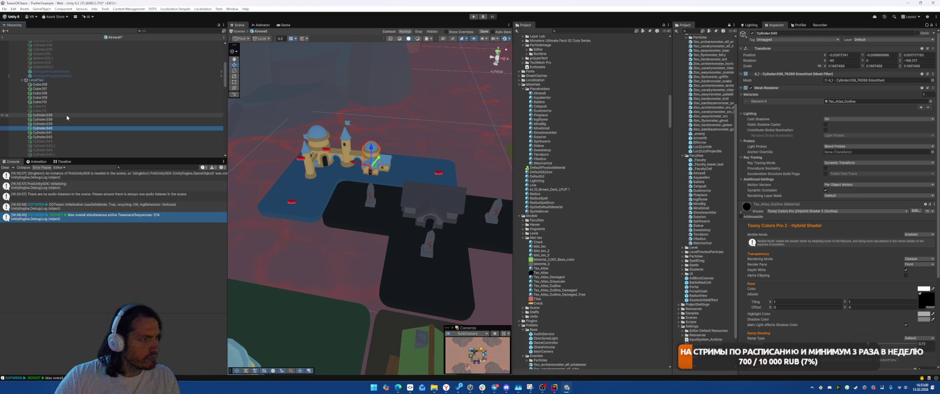
pyautogui.keyDown('shift'); pyautogui.click(66, 116); pyautogui.keyUp('shift')
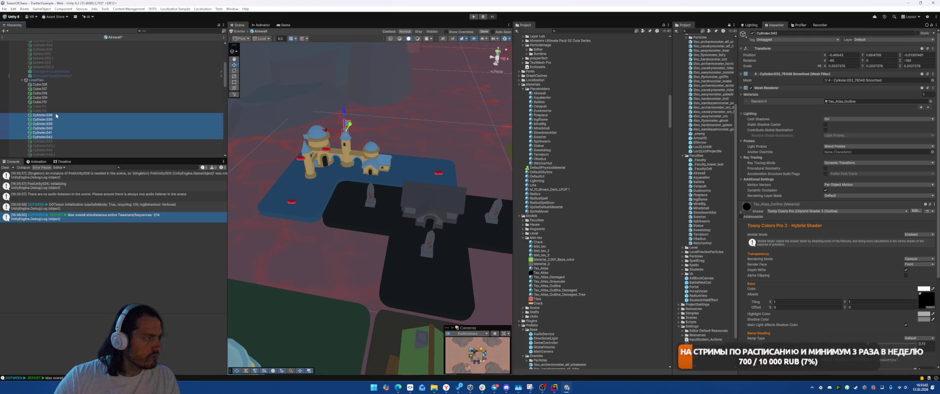
pyautogui.hotkey('shift', 'Up')
pyautogui.hotkey('shift', 'Up')
pyautogui.hotkey('shift', 'Up')
pyautogui.hotkey('shift', 'Up')
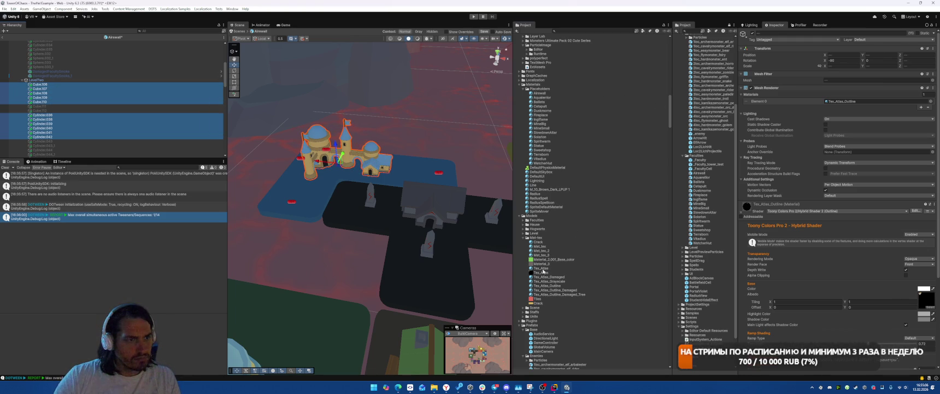
pyautogui.moveTo(541, 270)
pyautogui.mouseDown()
pyautogui.moveTo(862, 77)
pyautogui.moveTo(857, 100)
pyautogui.mouseUp()
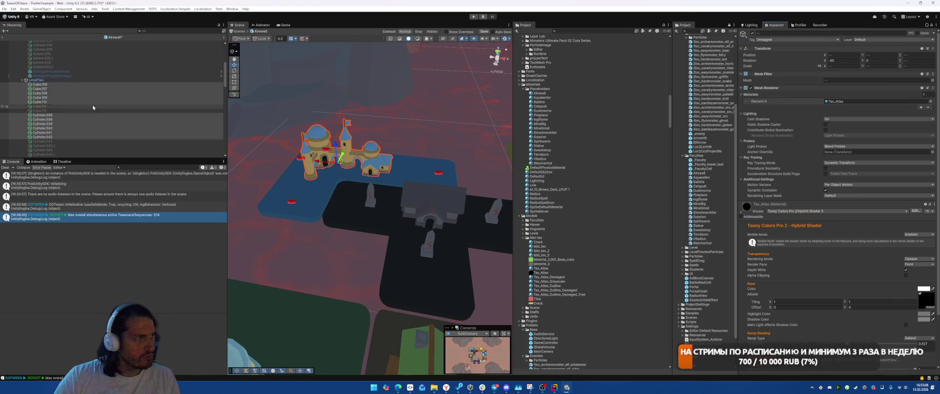
# Step: Hide LevelTwo, show LevelTwoDamaged, and delete its two NavMeshObstacle objects
pyautogui.click(61, 79)
pyautogui.scroll(-3, 61, 80)
pyautogui.press('h')
pyautogui.click(44, 118)
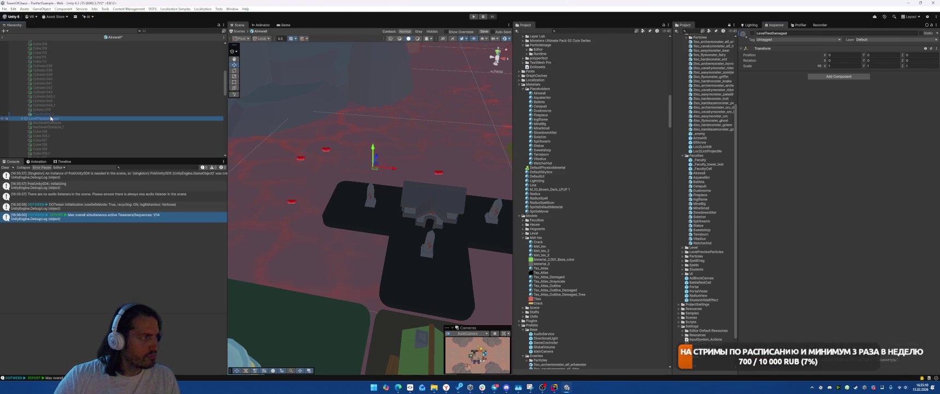
pyautogui.press('h')
pyautogui.click(64, 123)
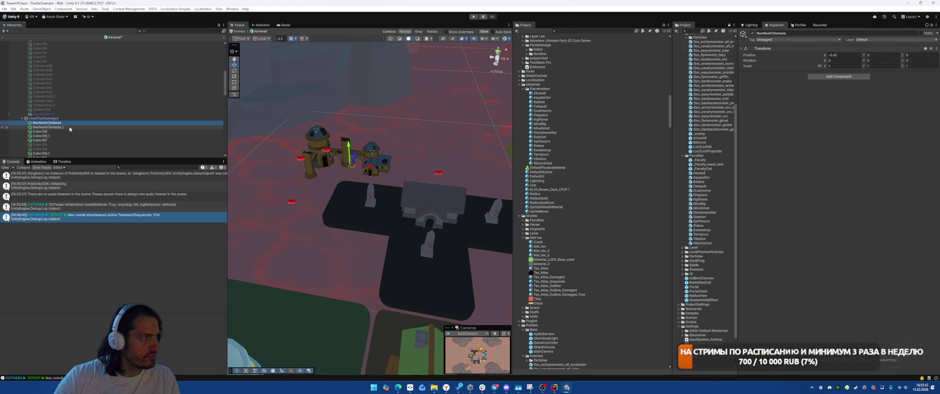
pyautogui.keyDown('shift'); pyautogui.click(70, 129); pyautogui.keyUp('shift')
pyautogui.press('Delete')
# Step: Give Cube.107, 108, 108_1, 109_1 and 110 Tex_Atlas_Damaged, then show LevelThree
pyautogui.click(60, 123)
pyautogui.keyDown('ctrl'); pyautogui.click(60, 127); pyautogui.keyUp('ctrl')
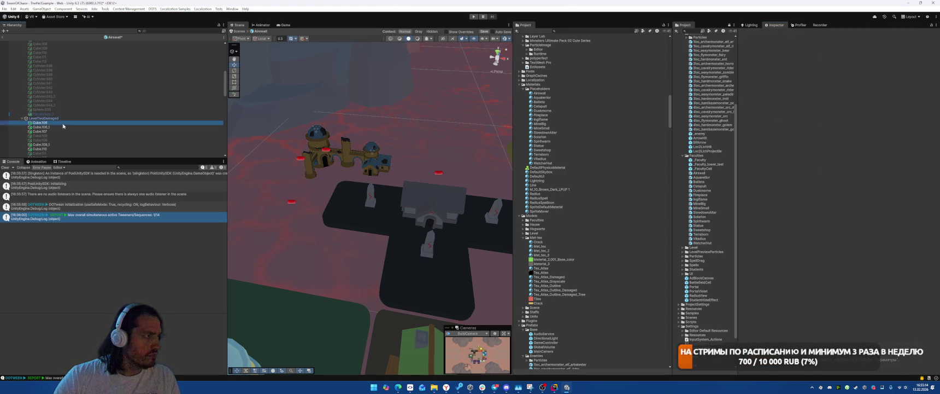
pyautogui.keyDown('ctrl'); pyautogui.click(53, 144); pyautogui.keyUp('ctrl')
pyautogui.keyDown('ctrl'); pyautogui.click(52, 149); pyautogui.keyUp('ctrl')
pyautogui.keyDown('ctrl'); pyautogui.click(49, 131); pyautogui.keyUp('ctrl')
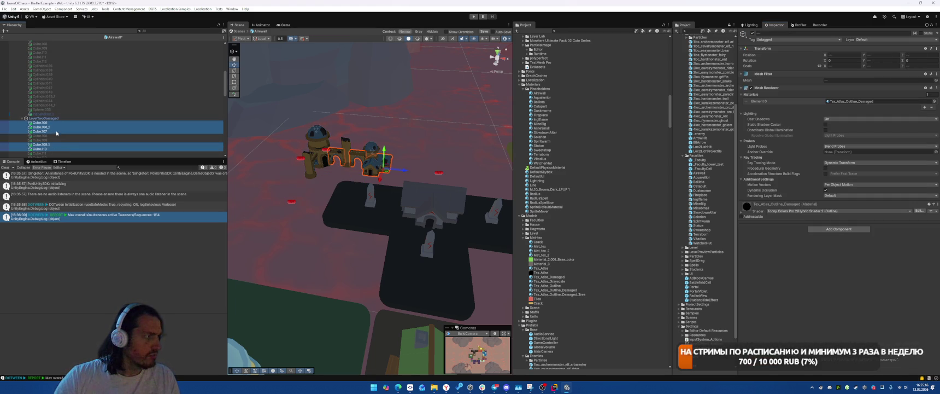
pyautogui.moveTo(551, 278); pyautogui.dragTo(846, 102)
pyautogui.click(61, 120)
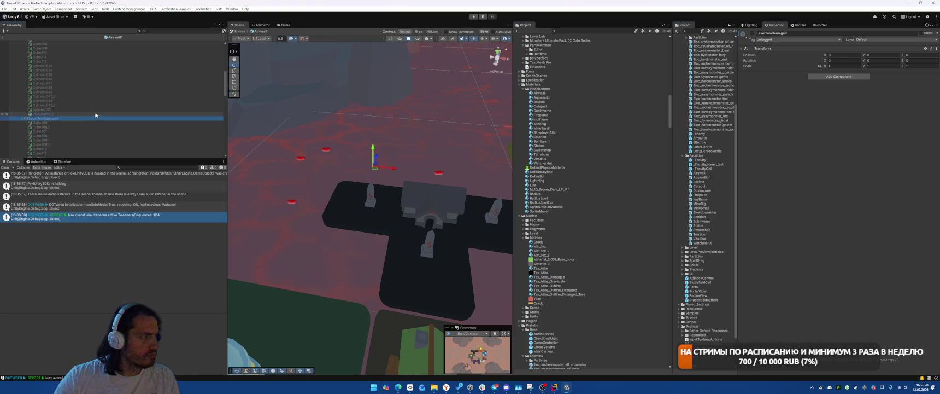
pyautogui.press('Up')
pyautogui.press('Up')
# Step: Delete the three NavMeshObstacle objects under LevelThree
pyautogui.click(73, 113)
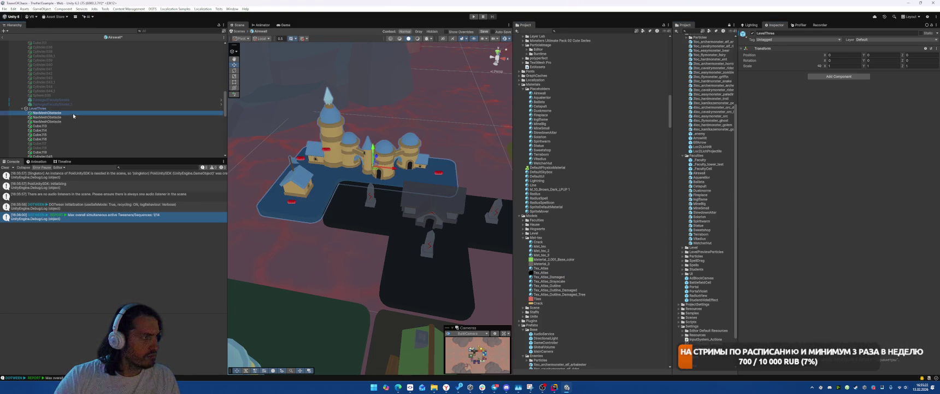
pyautogui.keyDown('shift'); pyautogui.click(73, 121); pyautogui.keyUp('shift')
pyautogui.press('Delete')
# Step: Move Cube.117 and Cube.118 below Cylinder.047, and Cylinder.051 through Sphere.036 above Cylinder.049
pyautogui.click(64, 130)
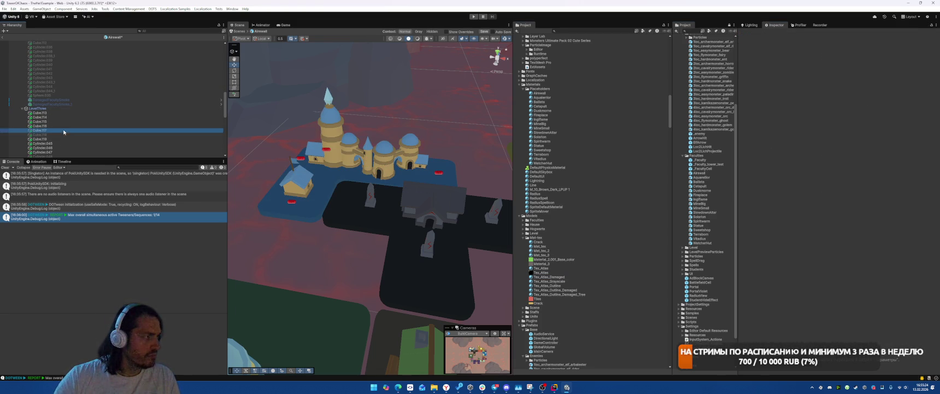
pyautogui.keyDown('shift'); pyautogui.click(64, 135); pyautogui.keyUp('shift')
pyautogui.scroll(-3, 63, 115)
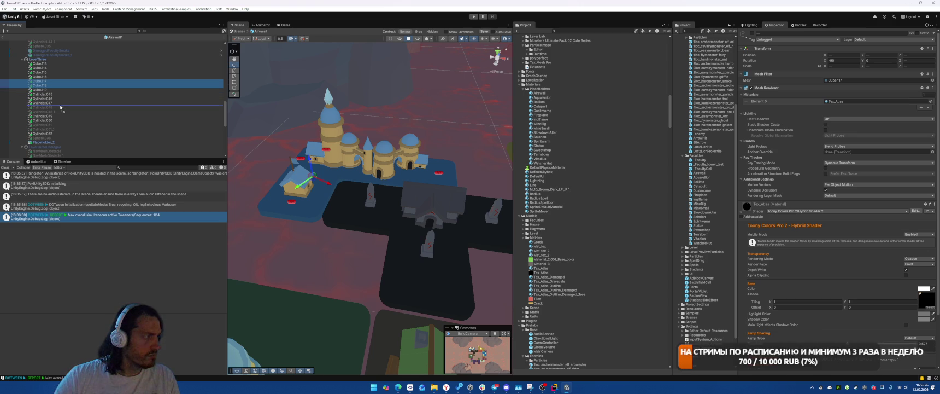
pyautogui.moveTo(60, 107); pyautogui.dragTo(60, 107)
pyautogui.click(55, 125)
pyautogui.keyDown('shift'); pyautogui.click(55, 129); pyautogui.keyUp('shift')
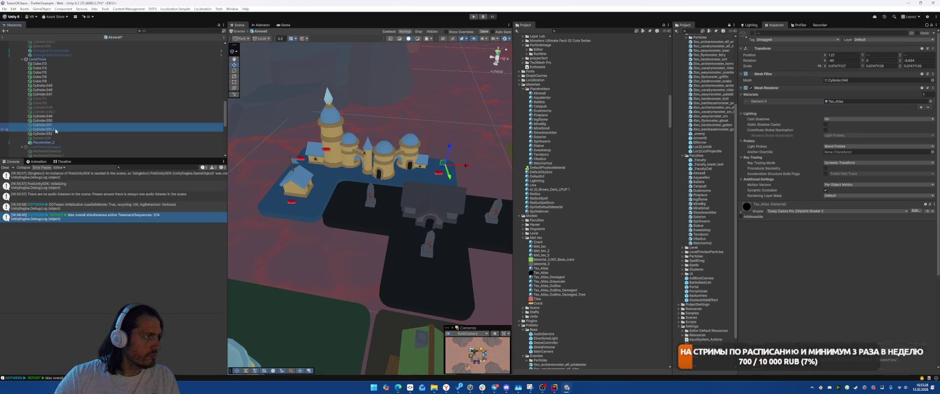
pyautogui.keyDown('shift'); pyautogui.click(52, 138); pyautogui.keyUp('shift')
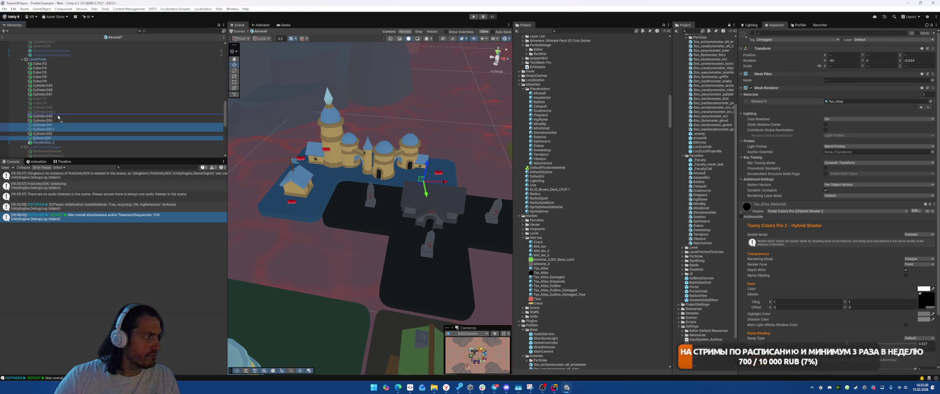
pyautogui.moveTo(59, 116); pyautogui.dragTo(56, 97)
# Step: Give LevelThree's parts, Cube.113 through Cylinder.052, the Tex_Atlas material
pyautogui.click(51, 129)
pyautogui.keyDown('shift'); pyautogui.click(50, 138); pyautogui.keyUp('shift')
pyautogui.click(41, 64)
pyautogui.keyDown('shift'); pyautogui.click(56, 107); pyautogui.keyUp('shift')
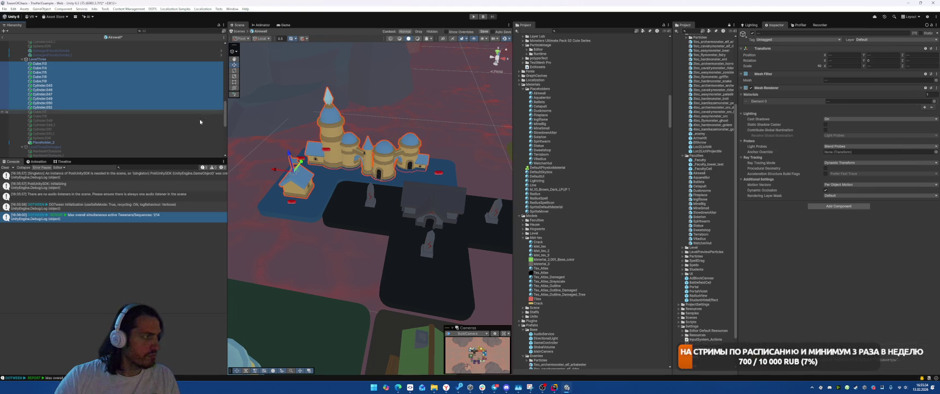
pyautogui.click(194, 102)
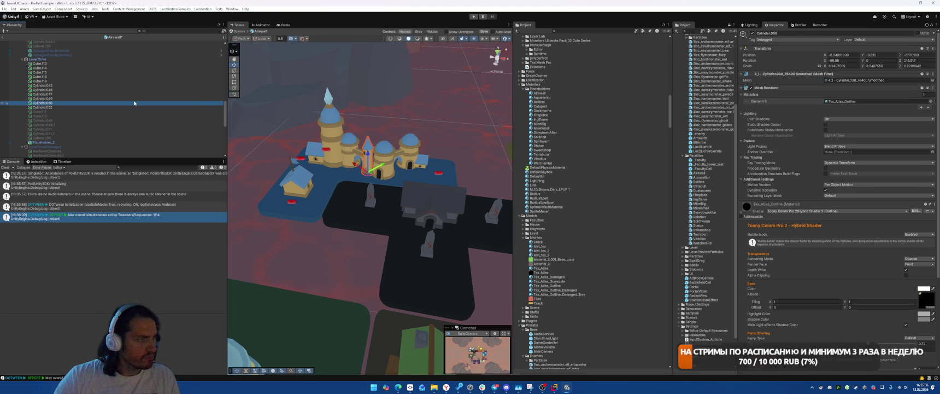
pyautogui.press('Up')
pyautogui.press('Up')
pyautogui.press('Up')
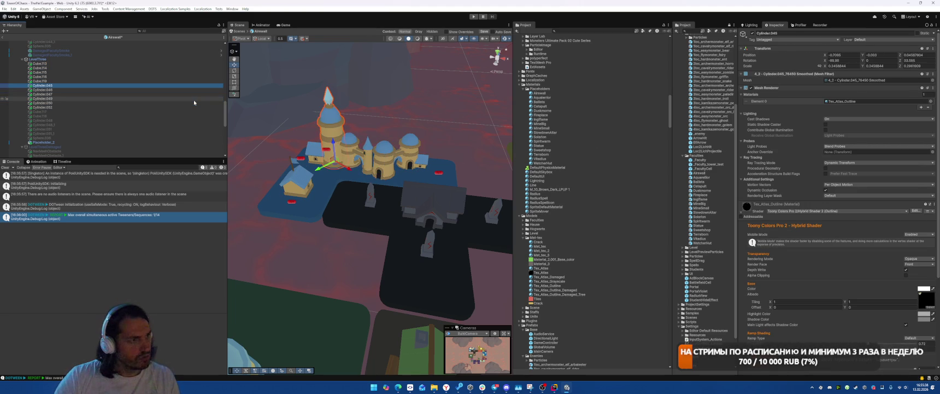
pyautogui.press('Up')
pyautogui.press('Up')
pyautogui.press('Up')
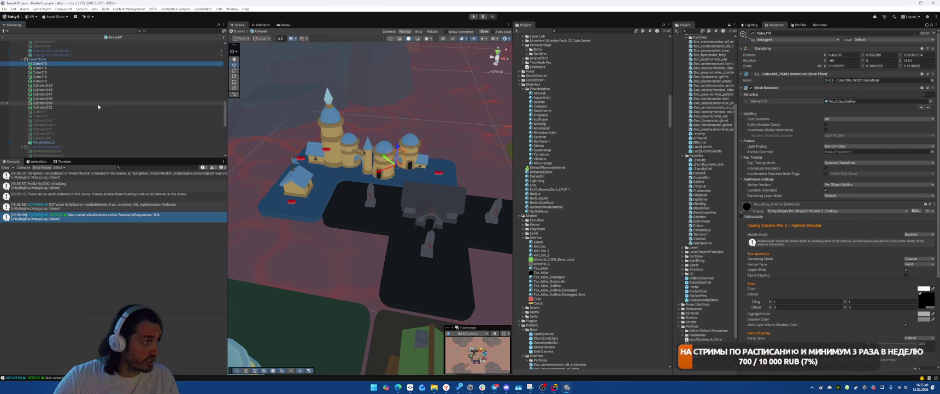
pyautogui.keyDown('shift'); pyautogui.click(85, 108); pyautogui.keyUp('shift')
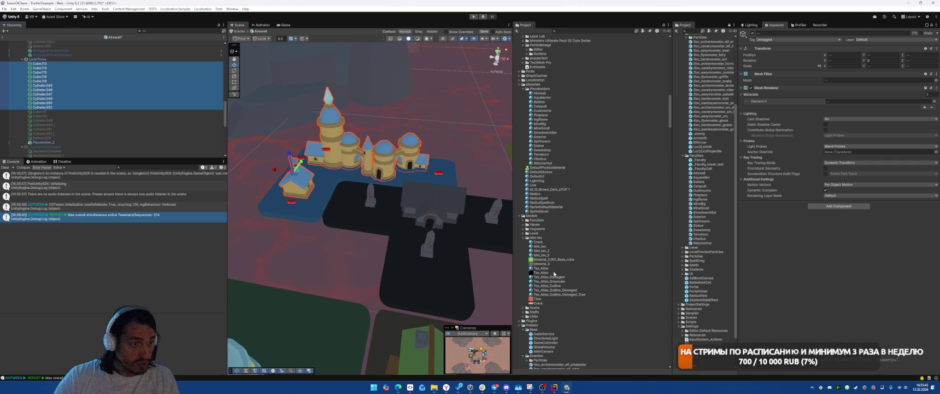
pyautogui.moveTo(541, 268); pyautogui.dragTo(874, 102)
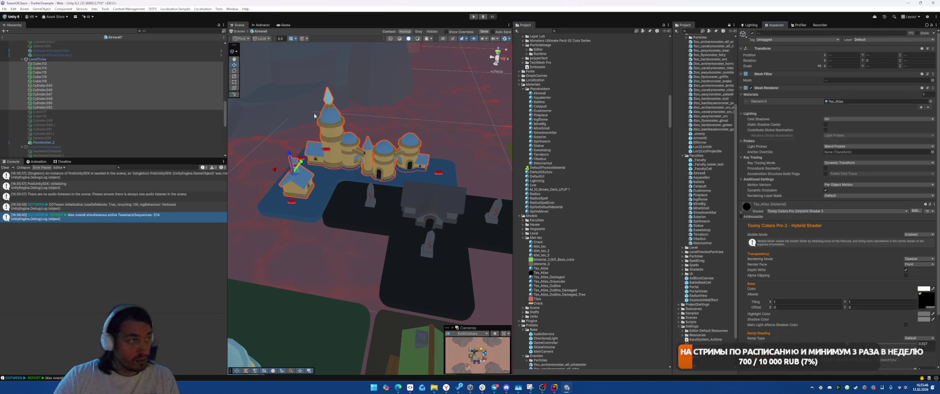
# Step: Hide LevelThree, show LevelThreeDamaged, and delete its three NavMeshObstacle objects
pyautogui.click(53, 59)
pyautogui.hotkey('alt', 'shift', 'a')
pyautogui.click(66, 147)
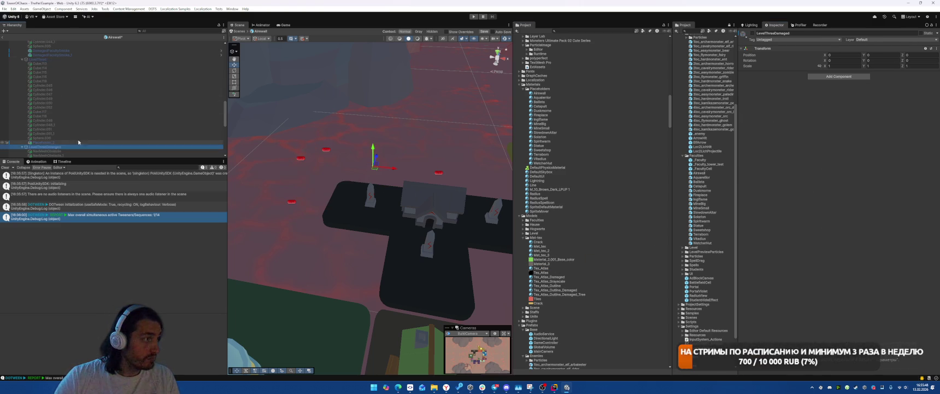
pyautogui.hotkey('alt', 'shift', 'a')
pyautogui.scroll(-2, 119, 103)
pyautogui.click(73, 103)
pyautogui.keyDown('shift'); pyautogui.click(76, 111); pyautogui.keyUp('shift')
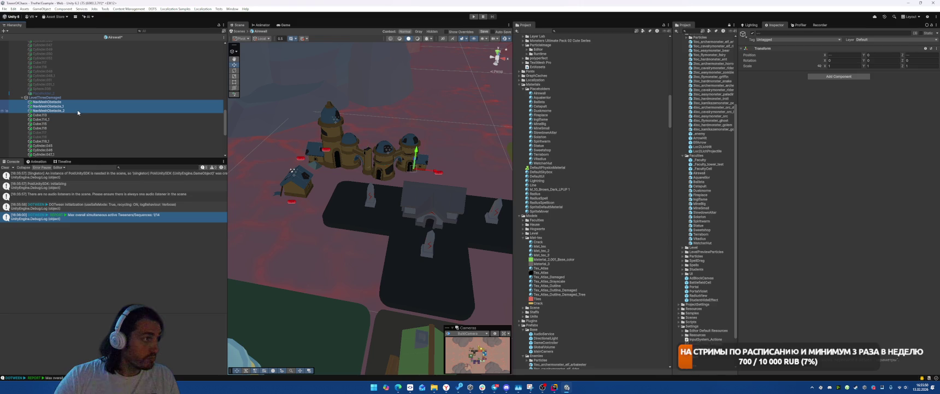
pyautogui.press('Delete')
# Step: Move Cube.117, Cube.118, Cylinder.049 and Cylinder.049_1 higher in LevelThreeDamaged's hierarchy
pyautogui.click(55, 119)
pyautogui.keyDown('ctrl'); pyautogui.click(55, 123); pyautogui.keyUp('ctrl')
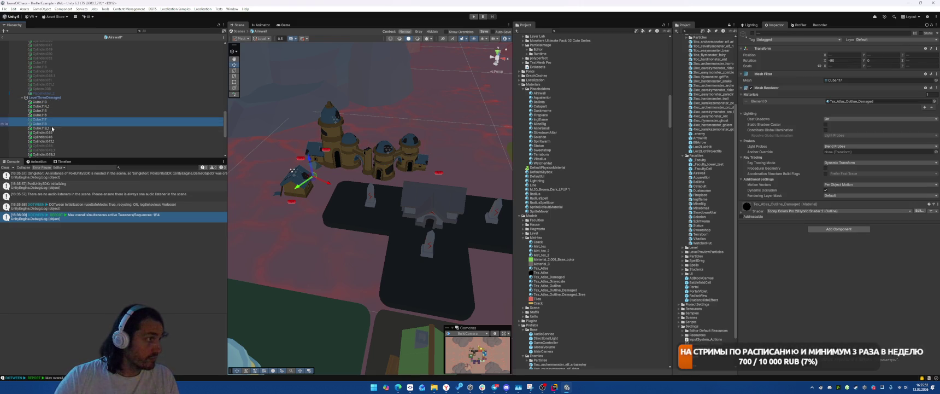
pyautogui.keyDown('ctrl'); pyautogui.click(54, 146); pyautogui.keyUp('ctrl')
pyautogui.keyDown('ctrl'); pyautogui.click(54, 154); pyautogui.keyUp('ctrl')
pyautogui.moveTo(53, 154)
pyautogui.mouseDown()
pyautogui.moveTo(56, 110)
pyautogui.moveTo(57, 118)
pyautogui.moveTo(70, 96)
pyautogui.mouseUp()
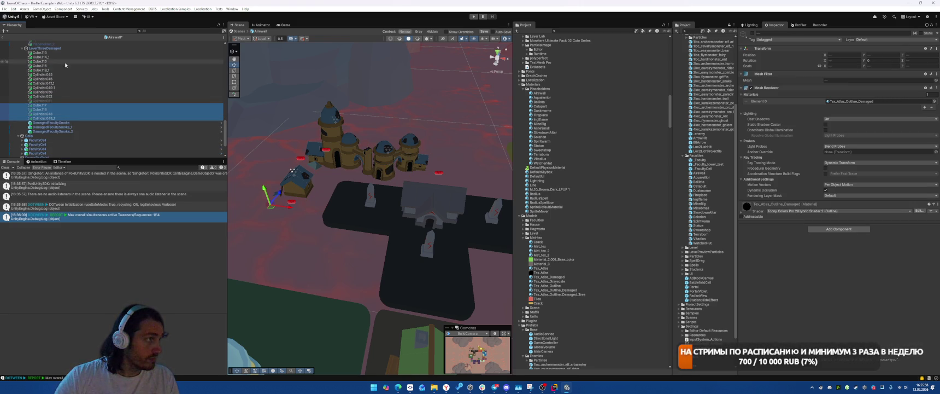
# Step: Give damaged level-three parts Tex_Atlas_Damaged, hide LevelThreeDamaged, and switch to the Game view
pyautogui.keyDown('shift'); pyautogui.click(39, 52); pyautogui.keyUp('shift')
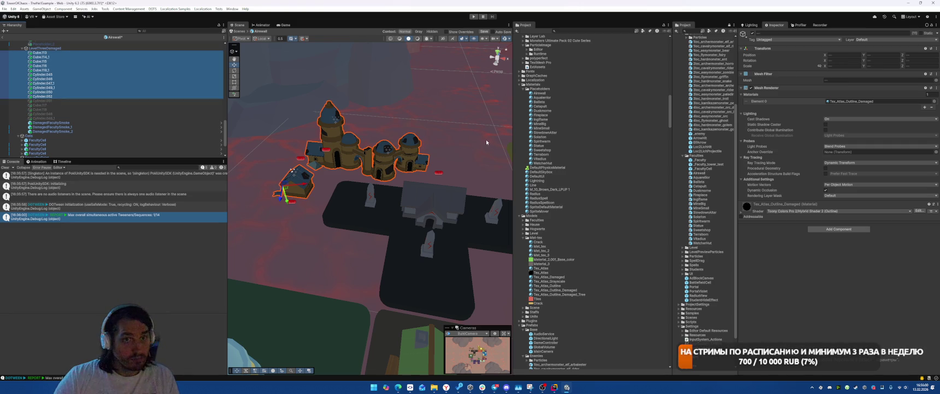
pyautogui.moveTo(556, 277)
pyautogui.mouseDown()
pyautogui.moveTo(823, 110)
pyautogui.moveTo(850, 104)
pyautogui.mouseUp()
pyautogui.scroll(5, 136, 119)
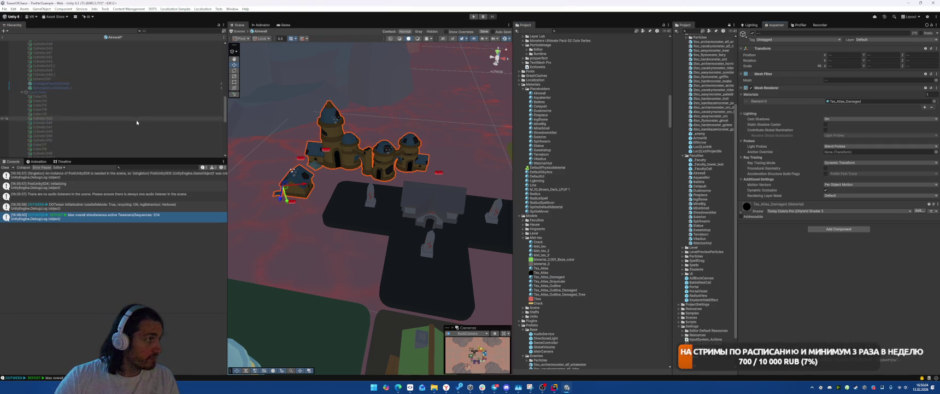
pyautogui.scroll(-5, 113, 95)
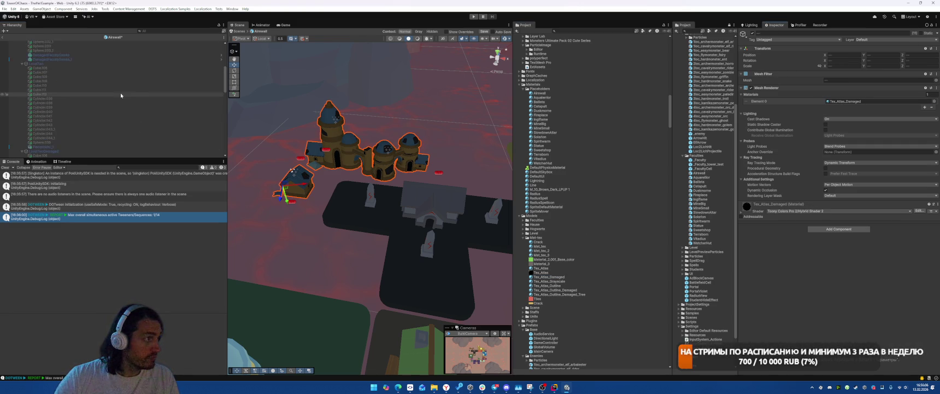
pyautogui.scroll(-2, 113, 95)
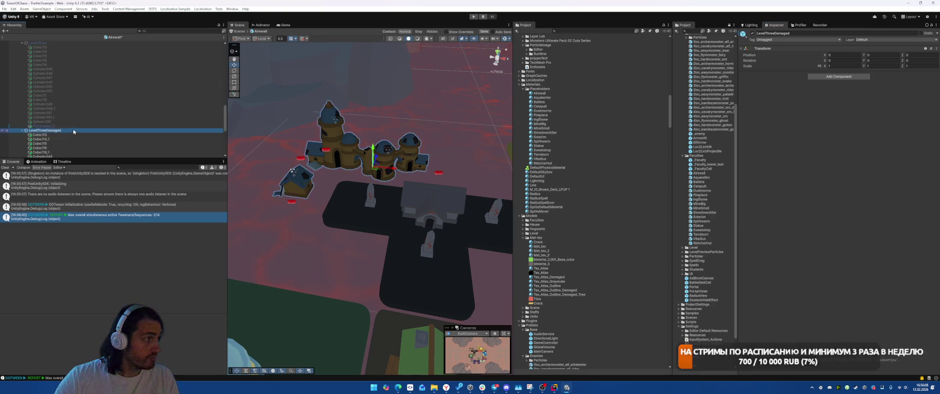
pyautogui.hotkey('ctrl', 'z')
pyautogui.hotkey('ctrl', 'z')
pyautogui.hotkey('ctrl', 'z')
pyautogui.hotkey('ctrl', 'z')
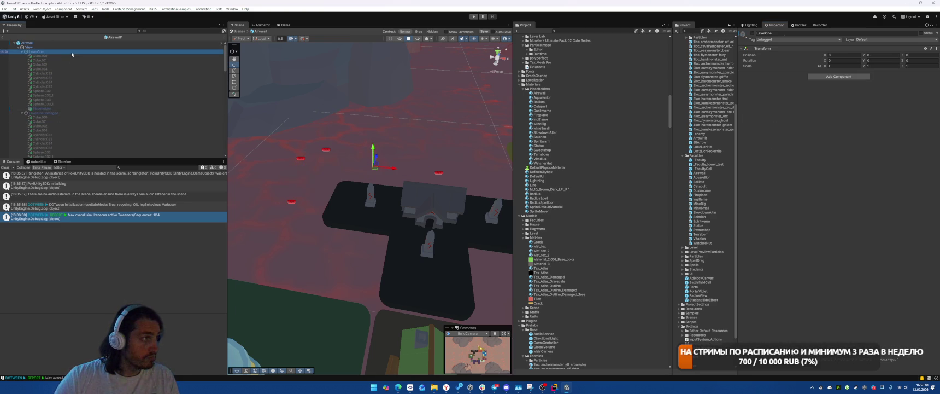
pyautogui.click(282, 25)
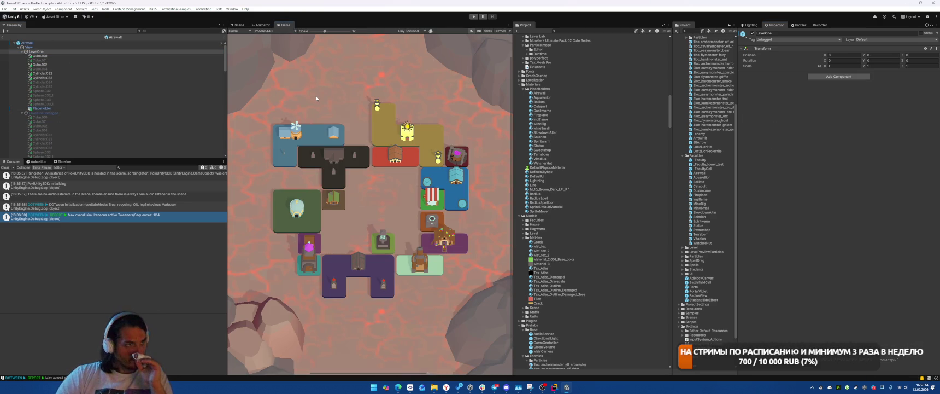
# Step: Set the Game view scale to 0.41x to see the whole level
pyautogui.moveTo(333, 33); pyautogui.dragTo(278, 31)
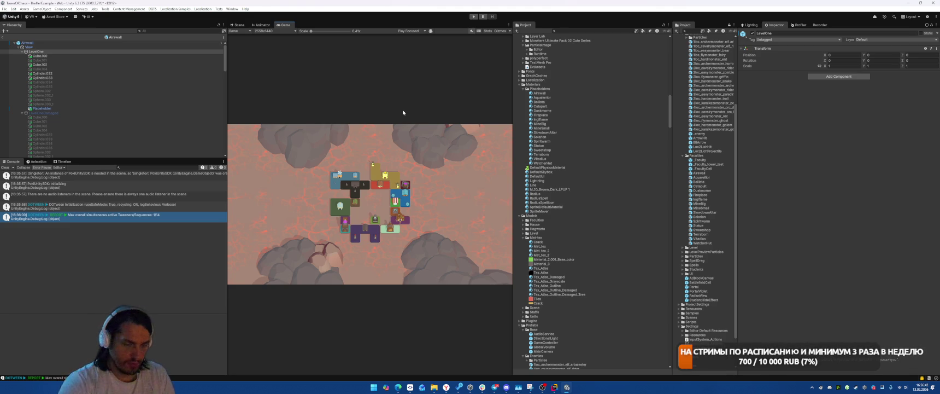
# Step: Return to the scene and open the Solarion faculty prefab for editing
pyautogui.click(239, 25)
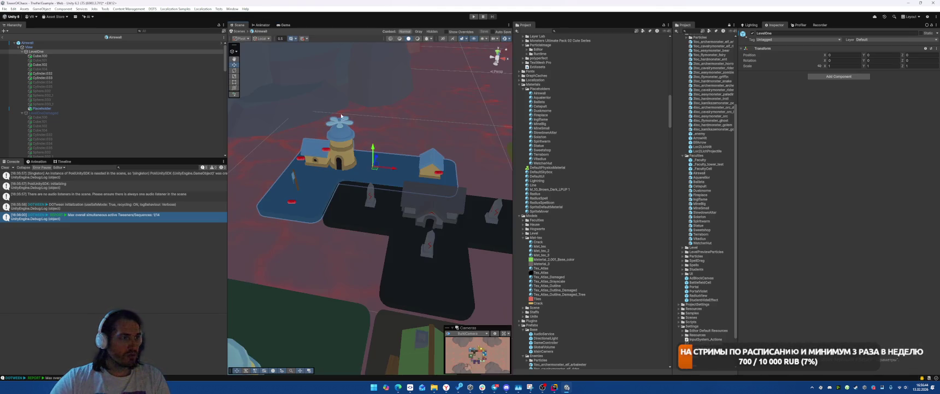
pyautogui.moveTo(382, 159)
pyautogui.mouseDown()
pyautogui.moveTo(399, 145)
pyautogui.moveTo(297, 173)
pyautogui.mouseUp()
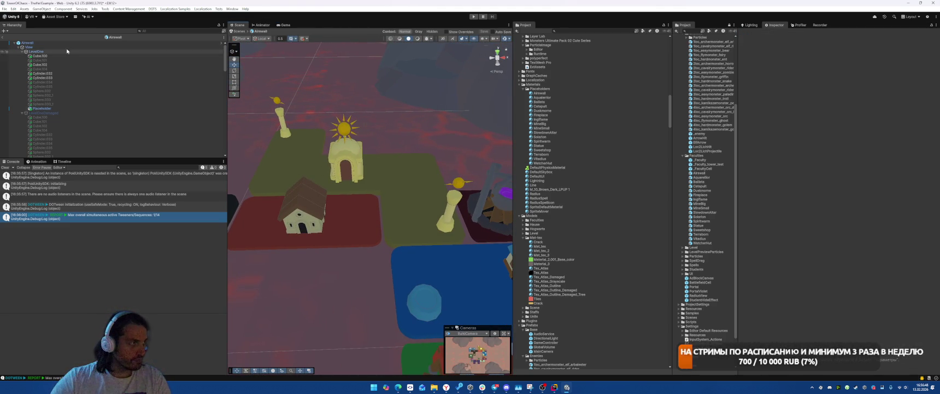
pyautogui.click(2, 37)
pyautogui.click(303, 165)
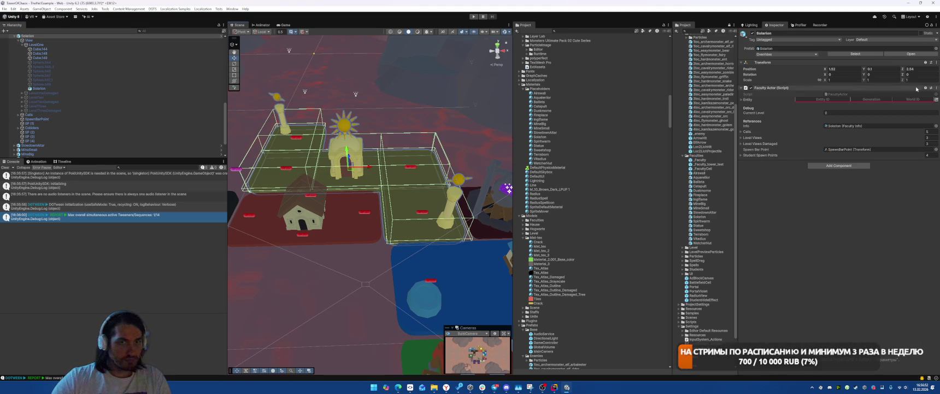
pyautogui.click(913, 54)
# Step: Give Cube144, Cube148 and Cube149 Tex_Atlas, then hide LevelOne and show LevelOneDamaged
pyautogui.click(63, 55)
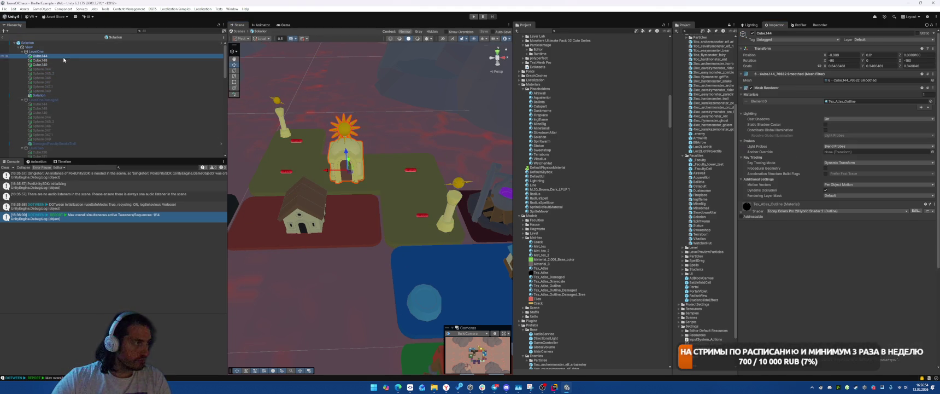
pyautogui.keyDown('shift'); pyautogui.click(69, 64); pyautogui.keyUp('shift')
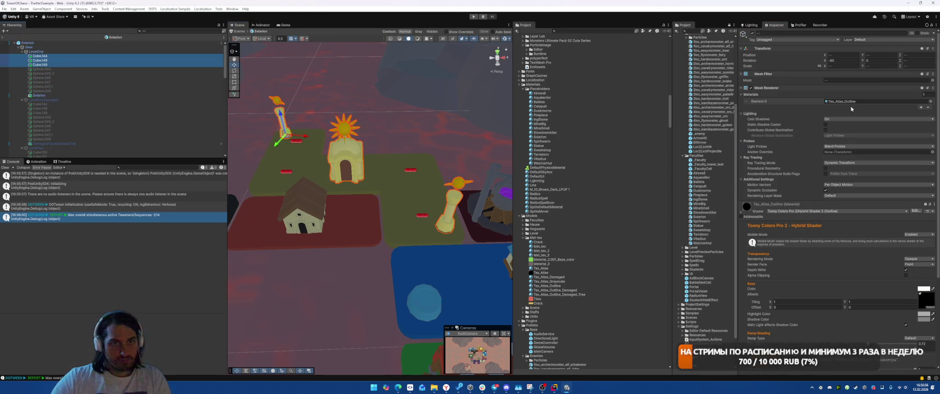
pyautogui.moveTo(539, 271); pyautogui.dragTo(849, 104)
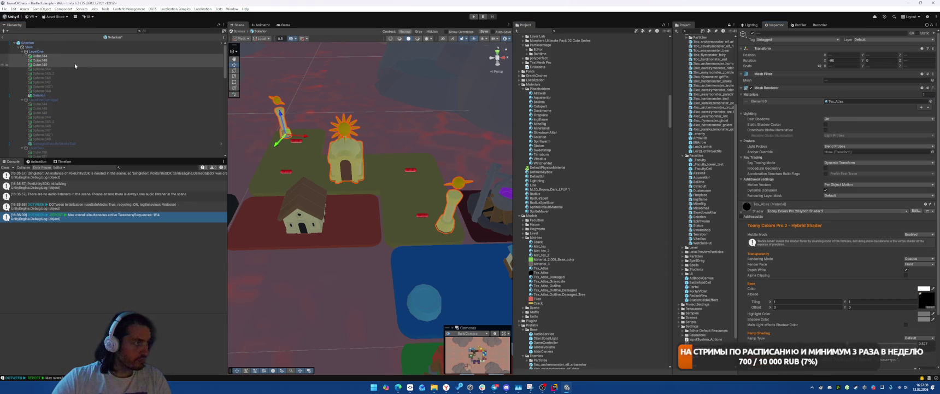
pyautogui.click(60, 51)
pyautogui.hotkey('alt', 'shift', 'a')
pyautogui.click(63, 100)
pyautogui.hotkey('alt', 'shift', 'a')
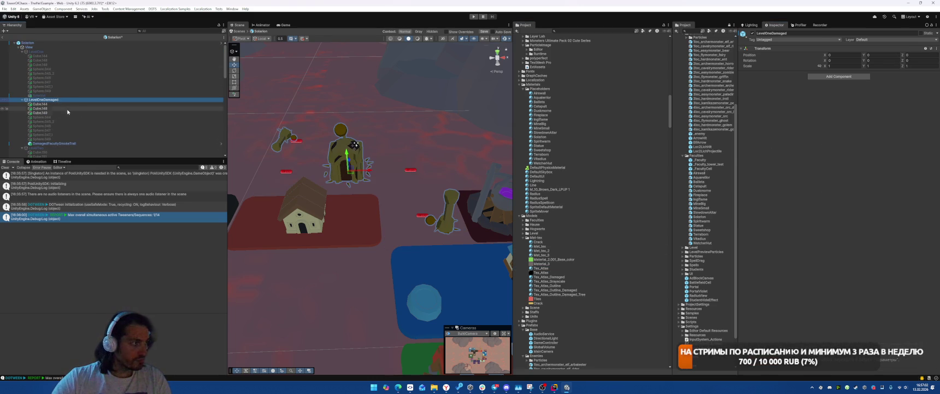
# Step: Give LevelOneDamaged's three cubes Tex_Atlas_Damaged, then show LevelOne and hide LevelOneDamaged
pyautogui.click(67, 112)
pyautogui.keyDown('shift'); pyautogui.click(41, 104); pyautogui.keyUp('shift')
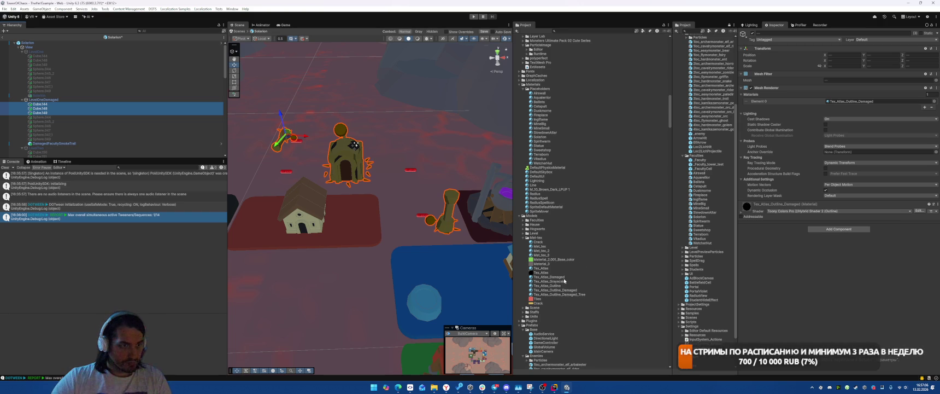
pyautogui.moveTo(563, 277)
pyautogui.mouseDown()
pyautogui.moveTo(809, 115)
pyautogui.moveTo(861, 104)
pyautogui.mouseUp()
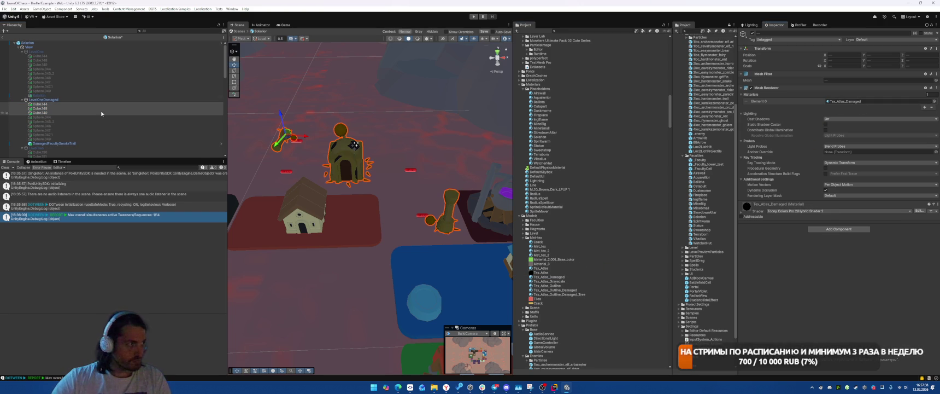
pyautogui.click(60, 52)
pyautogui.hotkey('alt', 'shift', 'a')
pyautogui.click(57, 99)
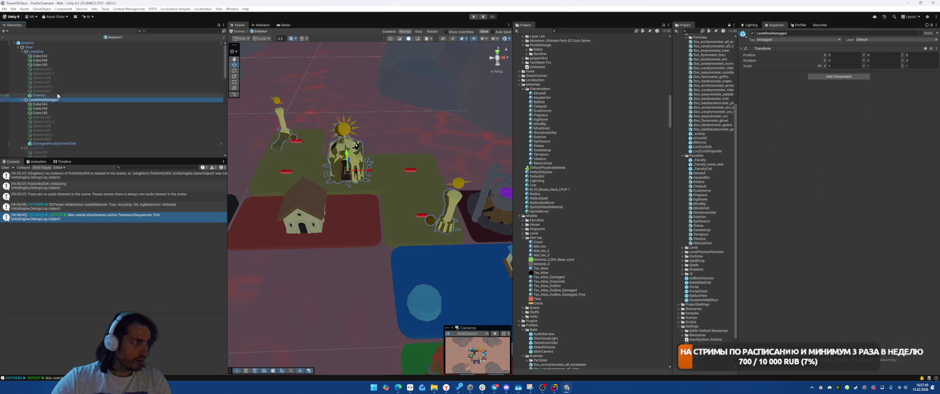
pyautogui.hotkey('alt', 'shift', 'a')
# Step: Delete Sphere.044 through Sphere.049 from LevelOneDamaged
pyautogui.click(43, 69)
pyautogui.keyDown('shift'); pyautogui.click(65, 91); pyautogui.keyUp('shift')
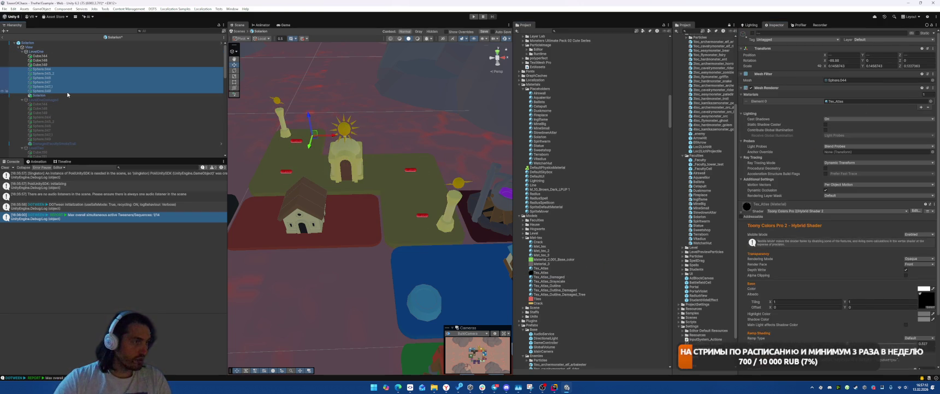
pyautogui.click(36, 51)
pyautogui.hotkey('alt', 'shift', 'a')
pyautogui.click(55, 74)
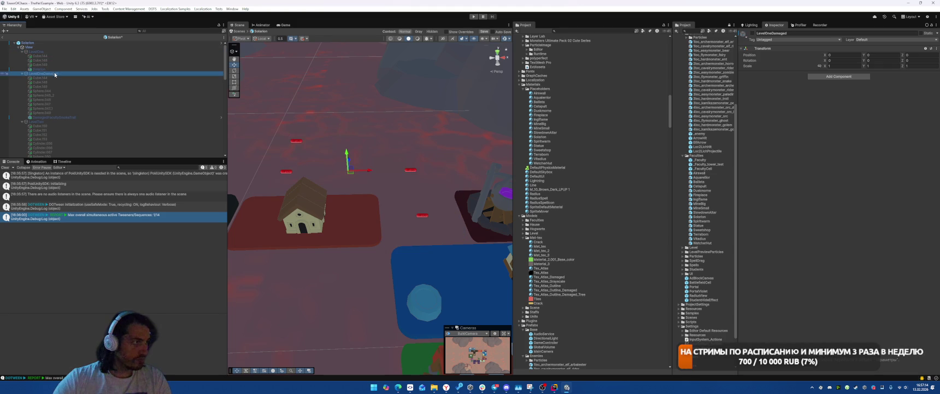
pyautogui.hotkey('alt', 'shift', 'a')
pyautogui.click(43, 91)
pyautogui.keyDown('shift'); pyautogui.click(53, 113); pyautogui.keyUp('shift')
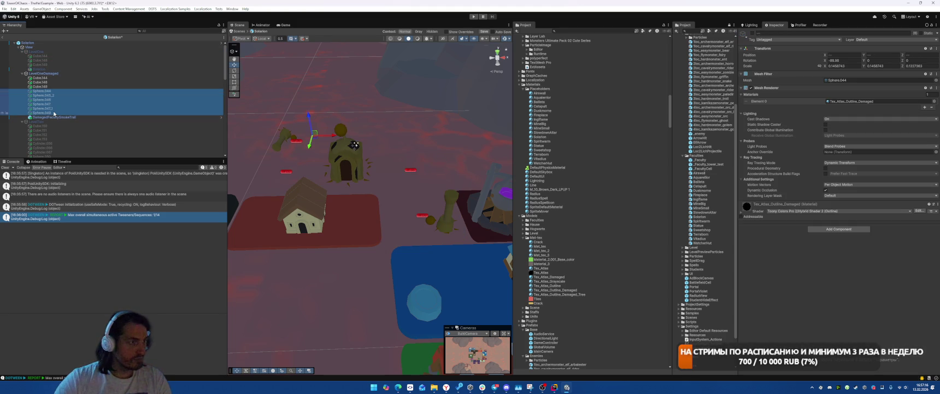
pyautogui.press('Delete')
pyautogui.click(44, 73)
# Step: Show LevelTwo, delete Cylinder.066 through Sphere.058, and give Cube.150 through Cylinder.056 Tex_Atlas
pyautogui.hotkey('alt', 'shift', 'a')
pyautogui.click(40, 95)
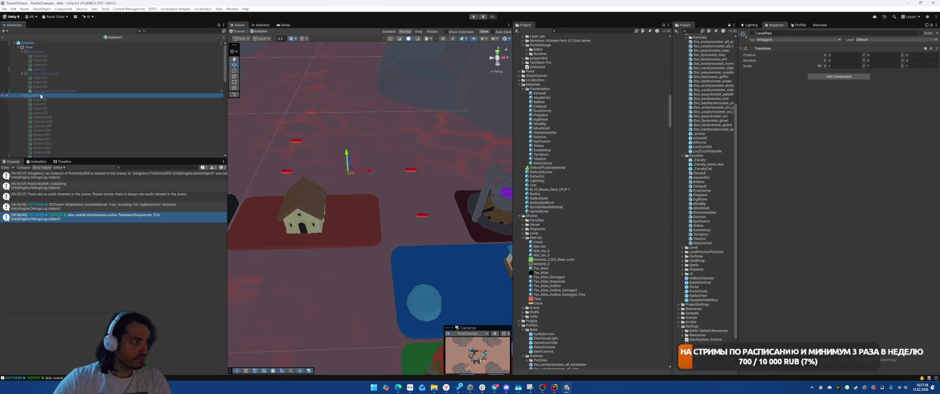
pyautogui.hotkey('alt', 'shift', 'a')
pyautogui.click(55, 121)
pyautogui.keyDown('shift'); pyautogui.click(55, 152); pyautogui.keyUp('shift')
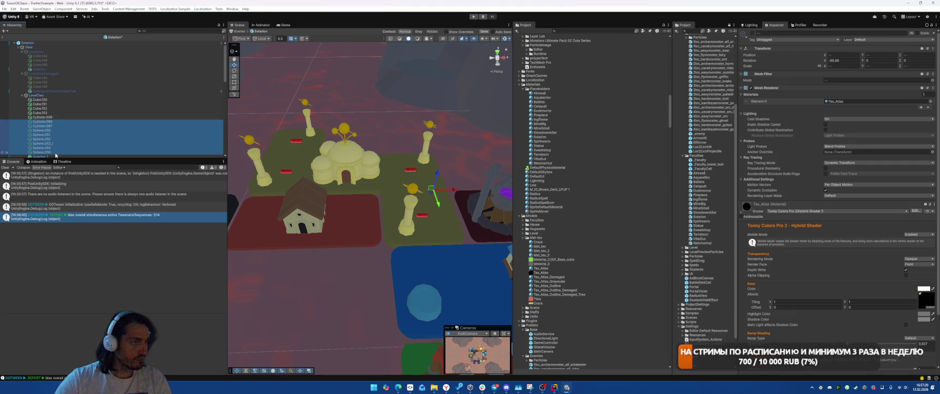
pyautogui.press('Delete')
pyautogui.click(43, 117)
pyautogui.keyDown('shift'); pyautogui.click(47, 100); pyautogui.keyUp('shift')
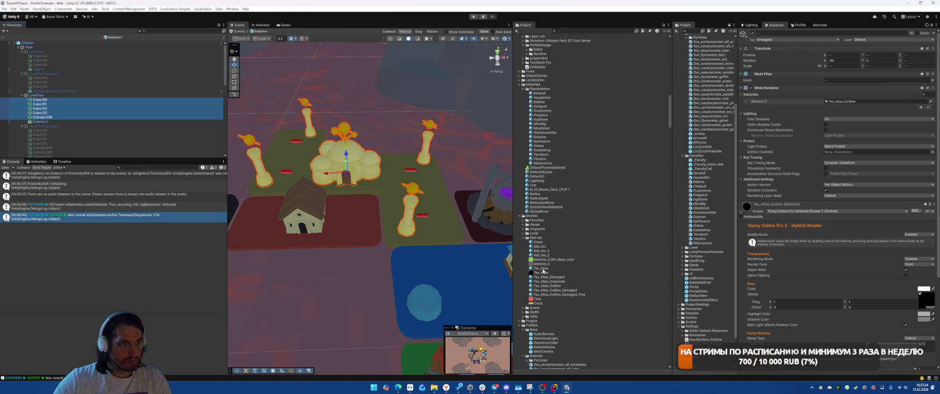
pyautogui.moveTo(543, 270); pyautogui.dragTo(875, 101)
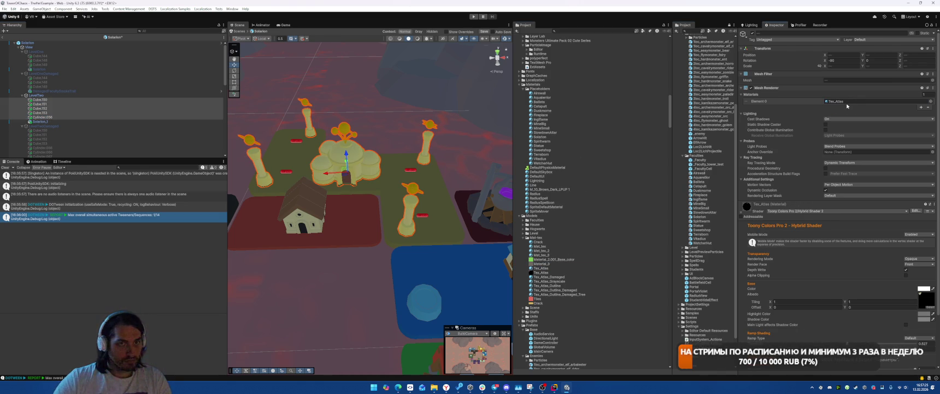
# Step: Hide LevelTwo, show LevelTwoDamaged, and delete its Cylinder.066 through Sphere.058
pyautogui.click(103, 95)
pyautogui.hotkey('alt', 'shift', 'a')
pyautogui.click(62, 126)
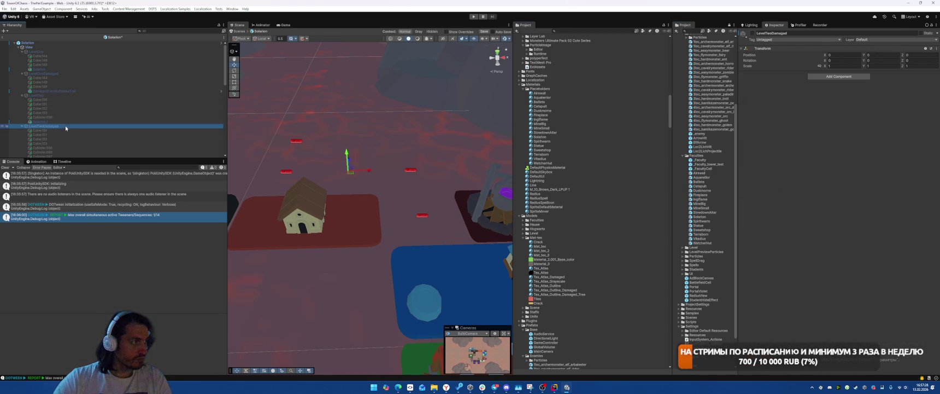
pyautogui.hotkey('alt', 'shift', 'a')
pyautogui.scroll(-3, 66, 128)
pyautogui.click(83, 102)
pyautogui.keyDown('shift'); pyautogui.click(75, 133); pyautogui.keyUp('shift')
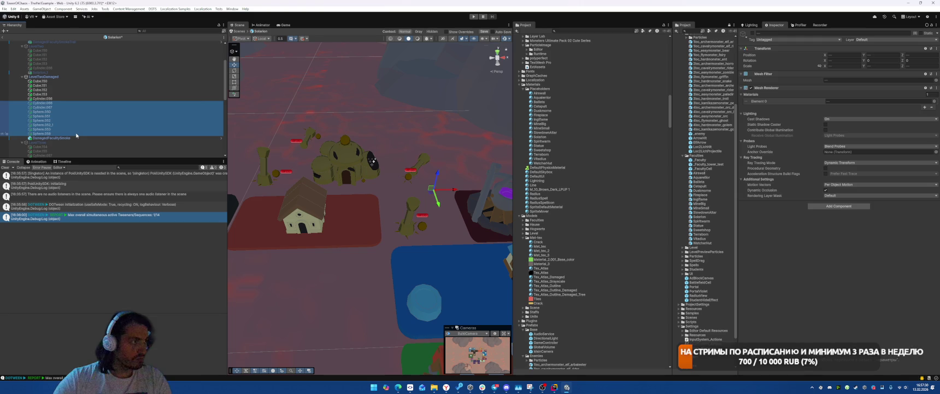
pyautogui.press('Delete')
# Step: Drag Tex_Atlas_Damaged onto Cube.150 through Cylinder.058, hide LevelTwoDamaged, and show LevelThree
pyautogui.click(41, 81)
pyautogui.keyDown('shift'); pyautogui.click(52, 99); pyautogui.keyUp('shift')
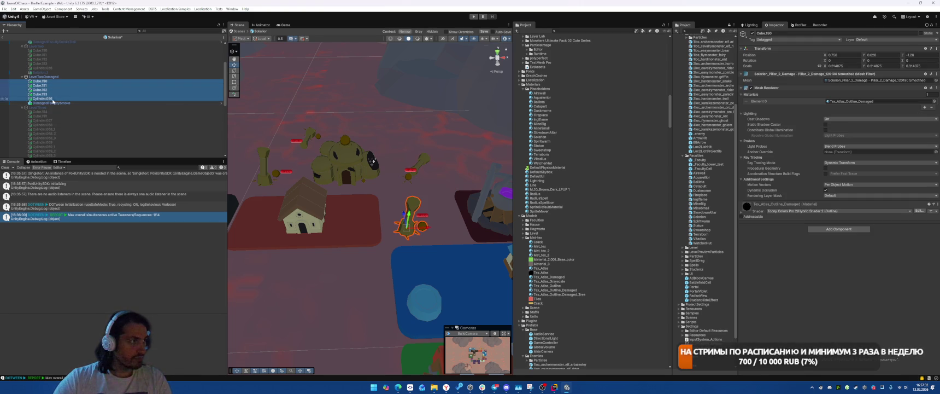
pyautogui.moveTo(559, 280); pyautogui.dragTo(827, 143)
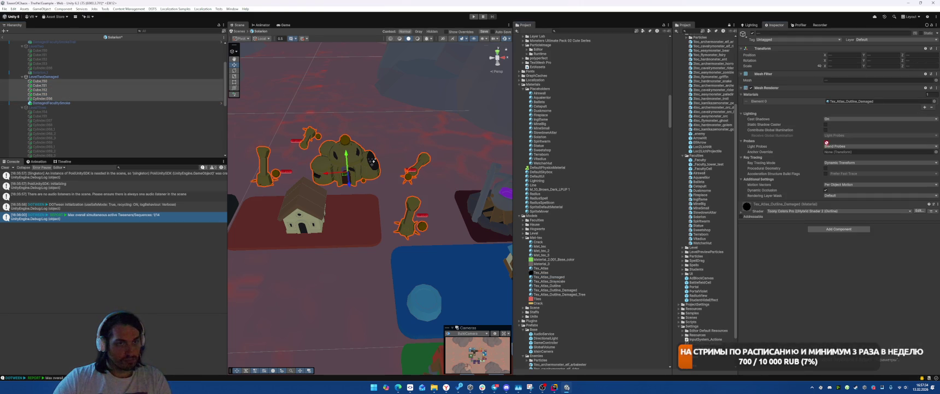
pyautogui.click(50, 76)
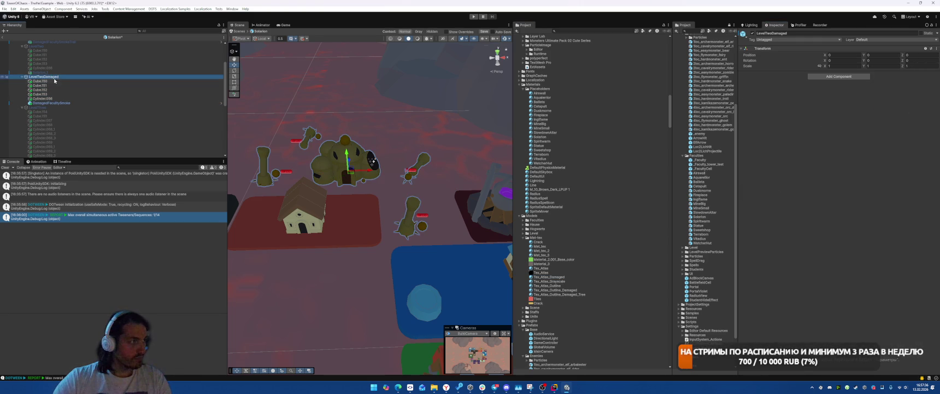
pyautogui.hotkey('alt', 'shift', 'a')
pyautogui.click(38, 107)
pyautogui.scroll(-3, 55, 98)
pyautogui.hotkey('alt', 'shift', 'a')
# Step: Delete Cylinder.058 through Cylinder.059_3 from LevelThree and give Cube.154, Cube.155, Cylinder.057 Tex_Atlas
pyautogui.click(71, 76)
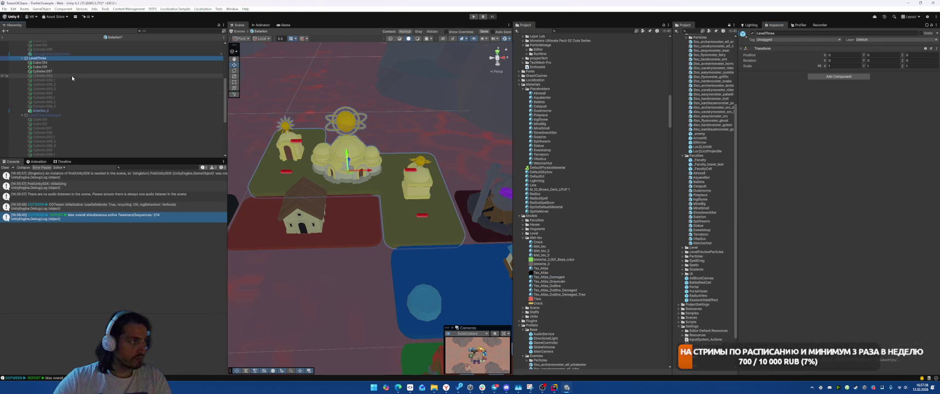
pyautogui.keyDown('shift'); pyautogui.click(78, 106); pyautogui.keyUp('shift')
pyautogui.press('Delete')
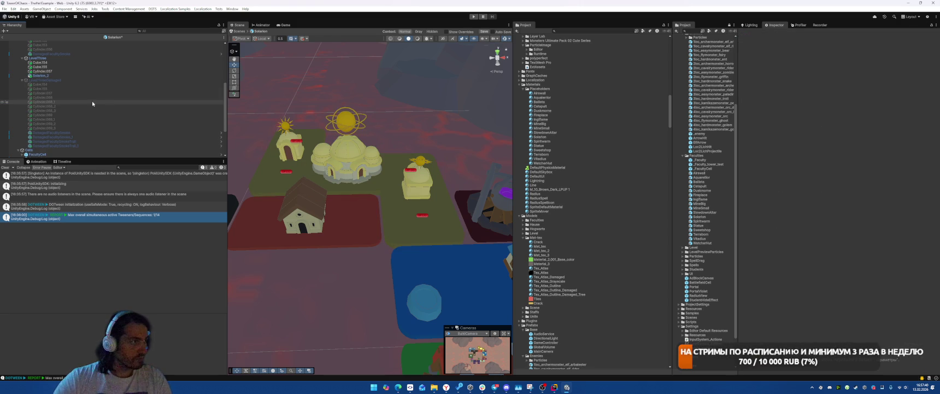
pyautogui.click(44, 62)
pyautogui.keyDown('shift'); pyautogui.click(44, 71); pyautogui.keyUp('shift')
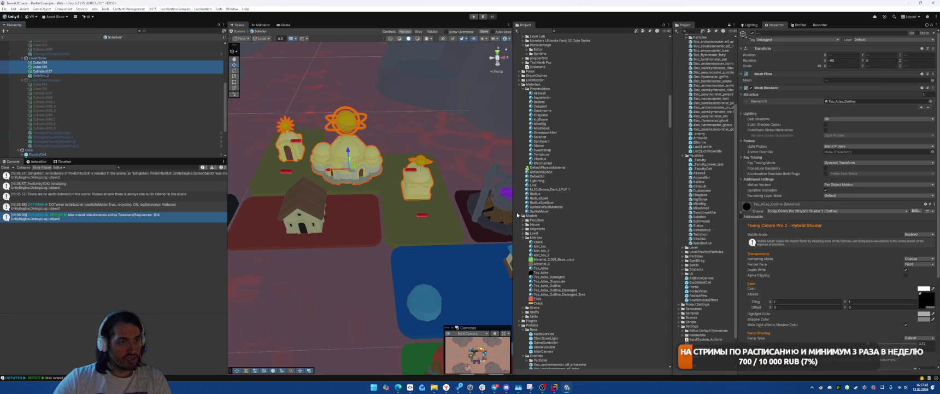
pyautogui.moveTo(545, 268)
pyautogui.mouseDown()
pyautogui.moveTo(630, 269)
pyautogui.moveTo(851, 102)
pyautogui.mouseUp()
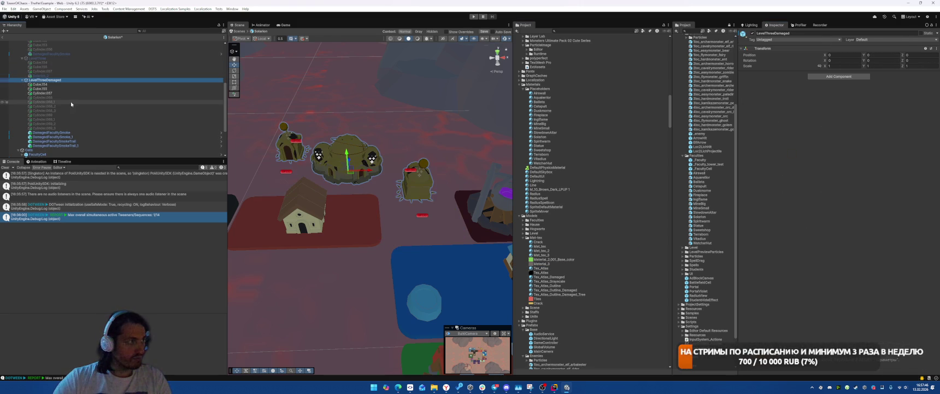
# Step: Delete LevelThreeDamaged's extra cylinders, give the rest Tex_Atlas_Damaged, hide it, and preview the Game view
pyautogui.click(42, 97)
pyautogui.keyDown('shift'); pyautogui.click(68, 128); pyautogui.keyUp('shift')
pyautogui.press('Delete')
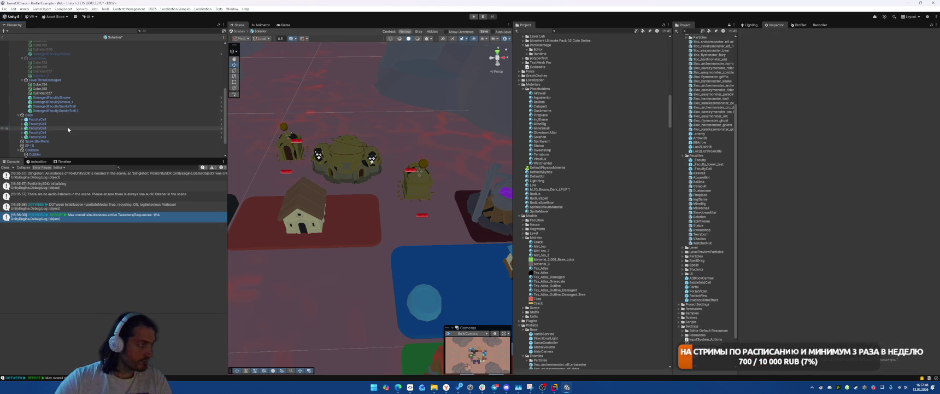
pyautogui.hotkey('shift', 'Up')
pyautogui.hotkey('shift', 'Up')
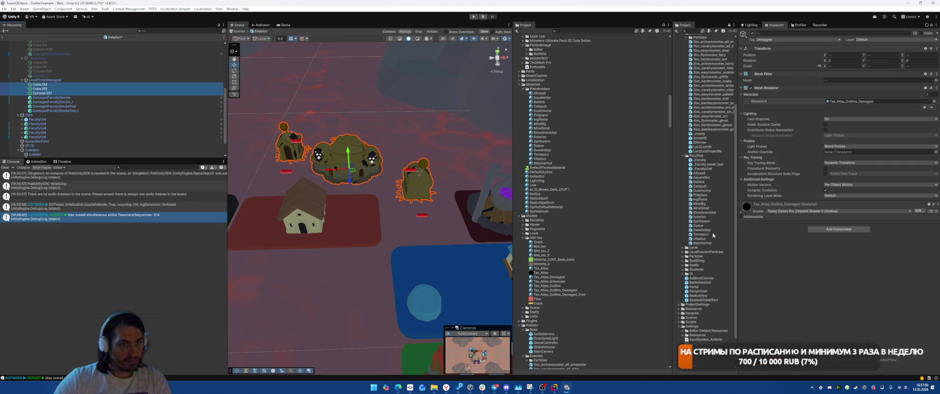
pyautogui.moveTo(559, 278); pyautogui.dragTo(348, 145)
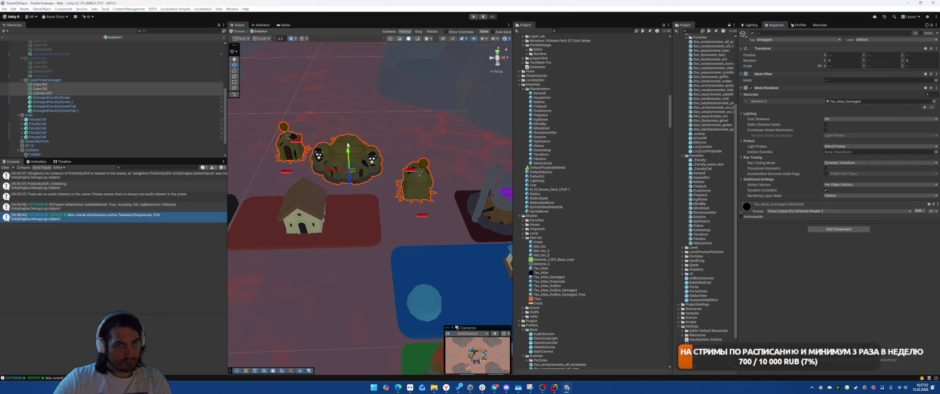
pyautogui.click(66, 80)
pyautogui.hotkey('alt', 'shift', 'a')
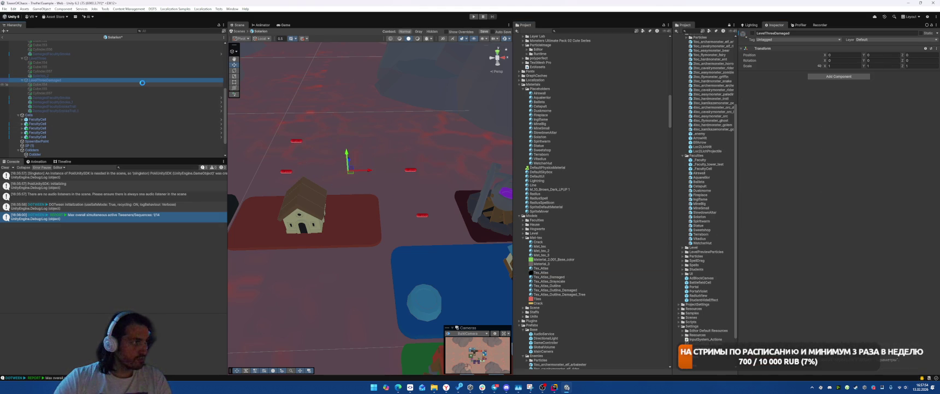
pyautogui.click(283, 25)
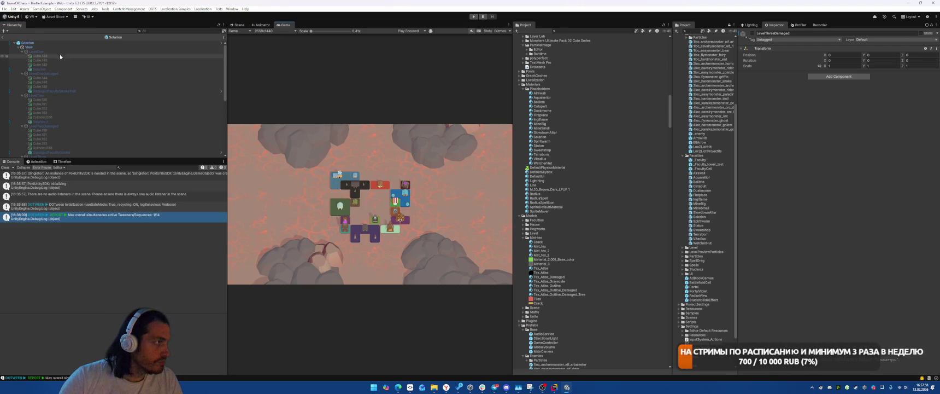
# Step: Re-enable LevelOne, exit the Solarion prefab, and go back to the Scene view
pyautogui.click(62, 53)
pyautogui.hotkey('alt', 'shift', 'a')
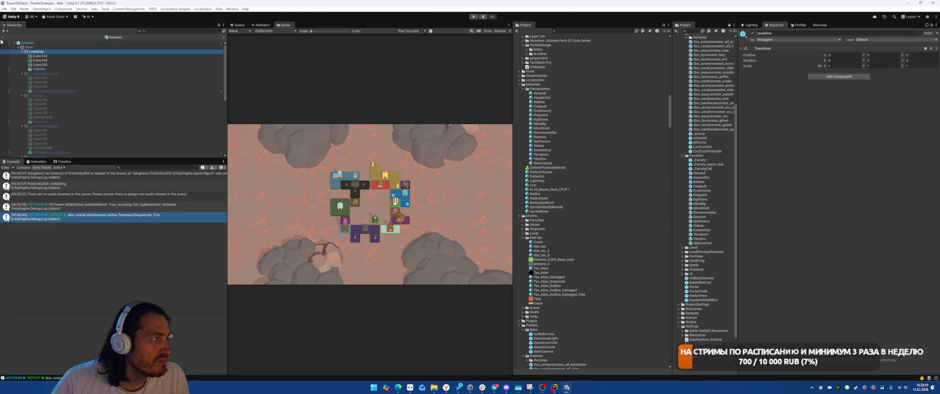
pyautogui.click(3, 38)
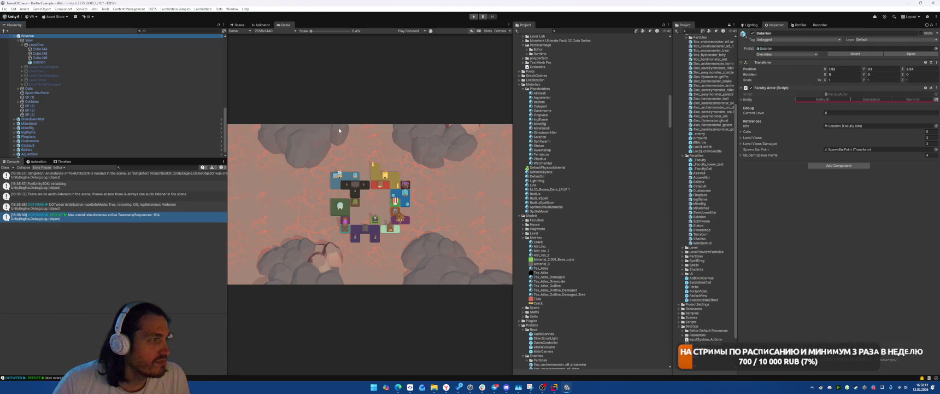
pyautogui.click(238, 25)
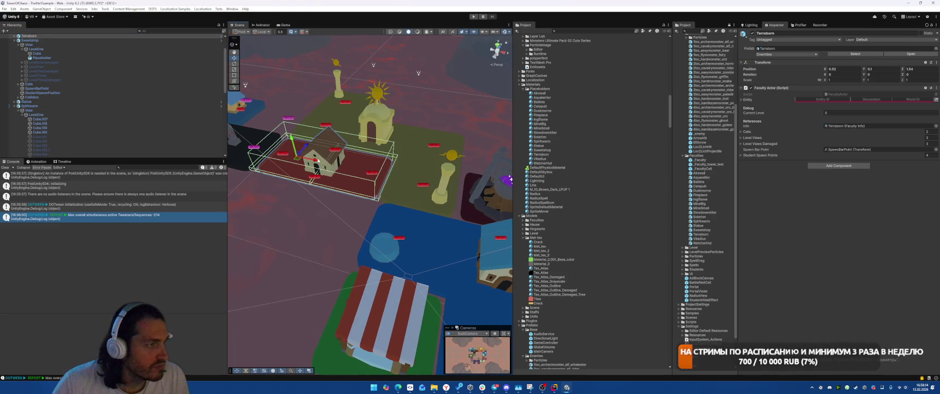
# Step: In the Terrabore prefab, delete LevelOne's extra children leaving house mesh Cube.063, and save
pyautogui.click(910, 53)
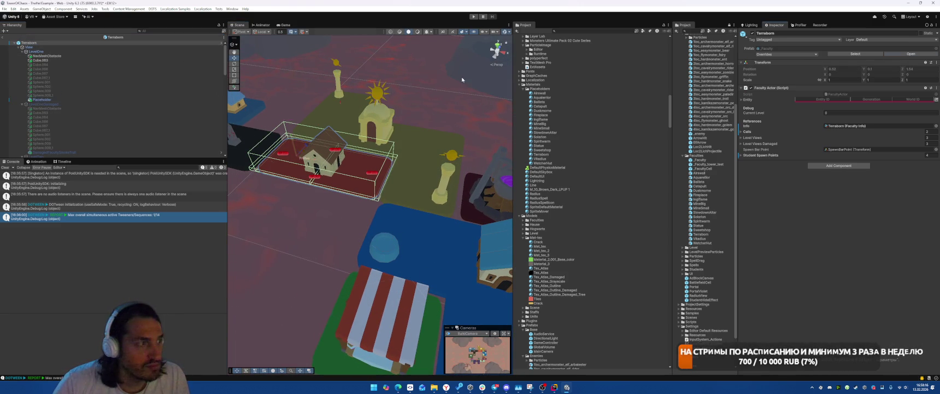
pyautogui.click(45, 65)
pyautogui.keyDown('shift'); pyautogui.click(119, 95); pyautogui.keyUp('shift')
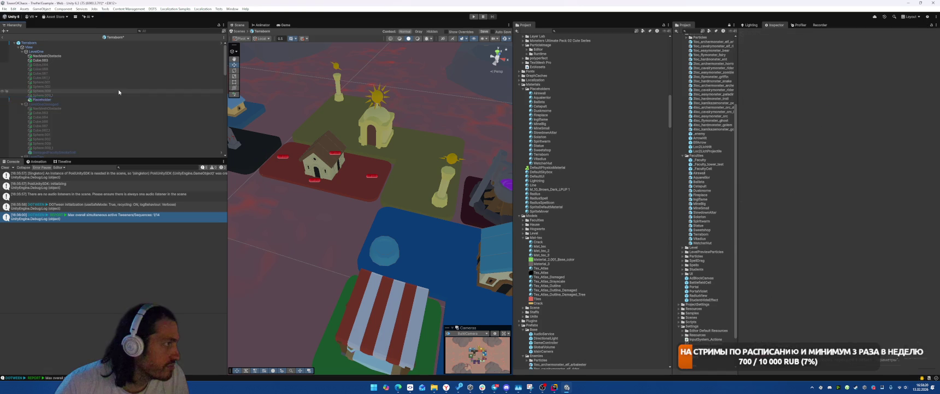
pyautogui.press('Delete')
pyautogui.click(87, 56)
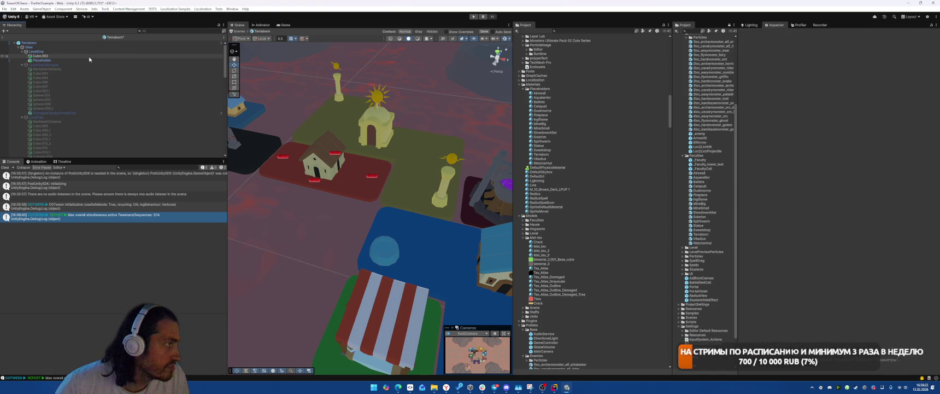
pyautogui.click(88, 56)
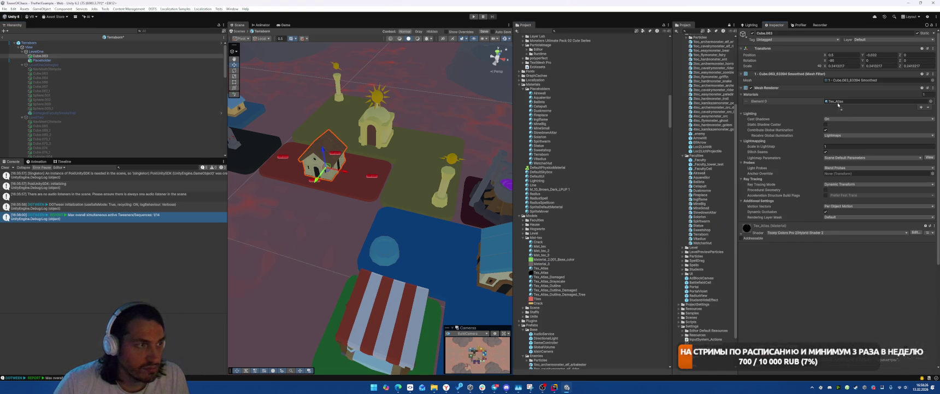
pyautogui.hotkey('ctrl', 's')
# Step: Hide LevelOne, show LevelOneDamaged, and delete its extra children
pyautogui.click(70, 64)
pyautogui.hotkey('alt', 'shift', 'a')
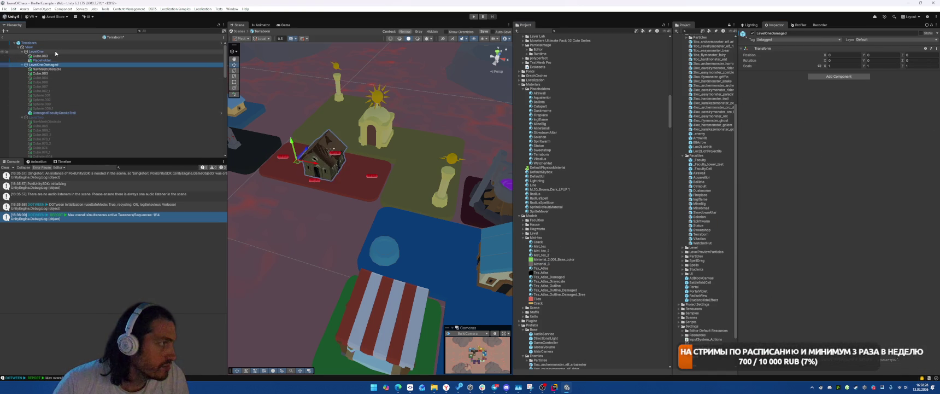
pyautogui.click(36, 51)
pyautogui.hotkey('alt', 'shift', 'a')
pyautogui.click(40, 108)
pyautogui.keyDown('shift'); pyautogui.click(59, 69); pyautogui.keyUp('shift')
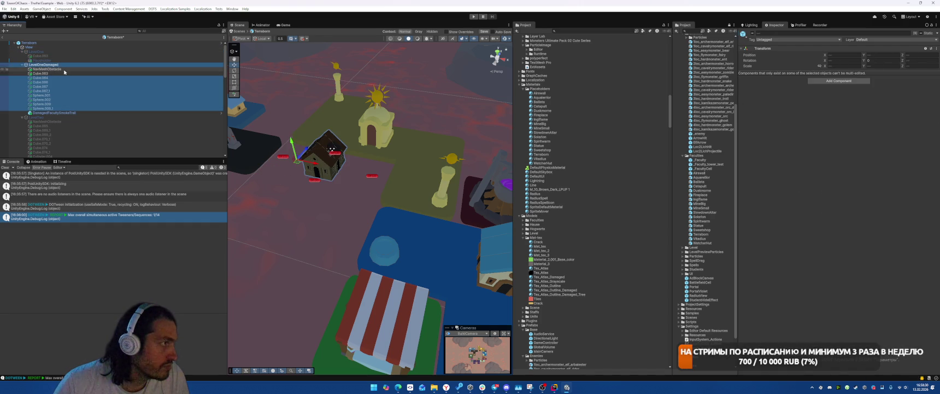
pyautogui.press('Delete')
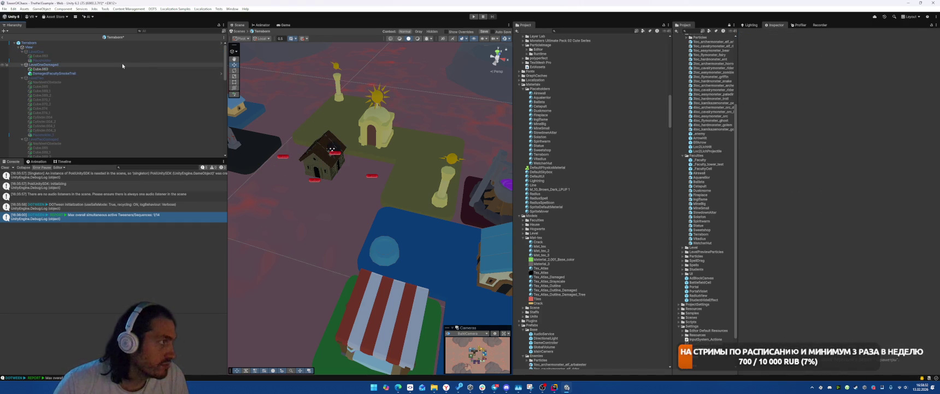
# Step: Give the damaged house mesh Cube.063 Tex_Atlas_Damaged and activate LevelTwo
pyautogui.click(122, 69)
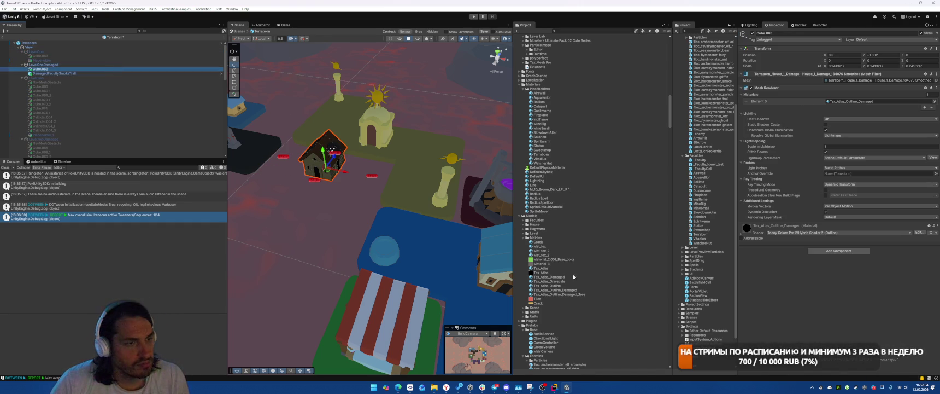
pyautogui.moveTo(543, 270); pyautogui.dragTo(826, 110)
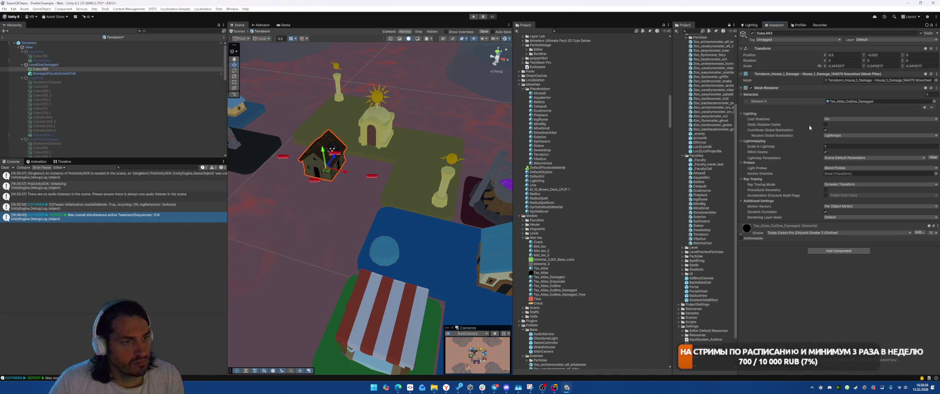
pyautogui.moveTo(569, 276)
pyautogui.mouseDown()
pyautogui.moveTo(656, 208)
pyautogui.moveTo(842, 103)
pyautogui.moveTo(863, 101)
pyautogui.mouseUp()
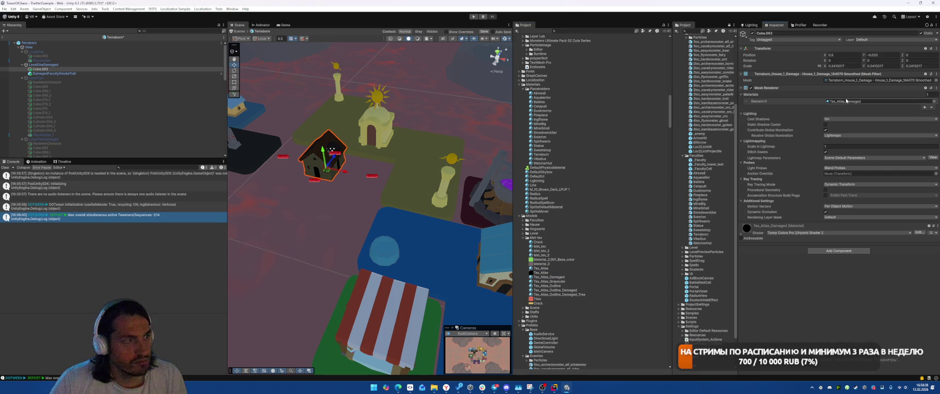
pyautogui.click(89, 79)
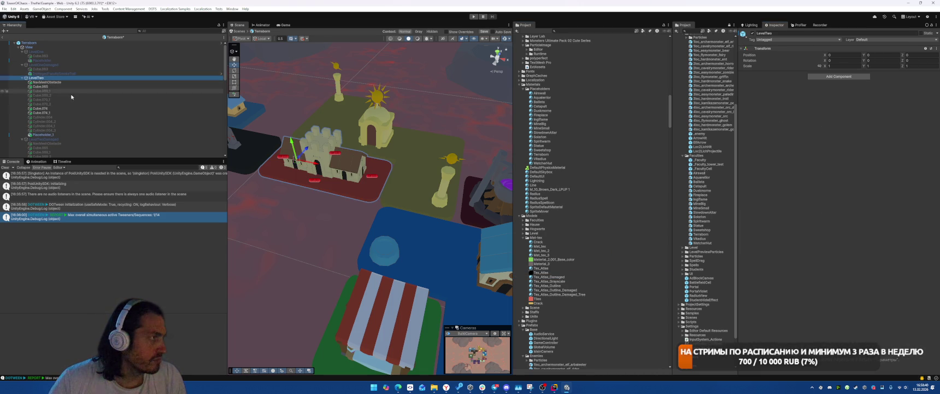
# Step: Delete LevelTwo's NavMeshObstacle and its extra cube and cylinder pieces
pyautogui.click(62, 82)
pyautogui.press('Delete')
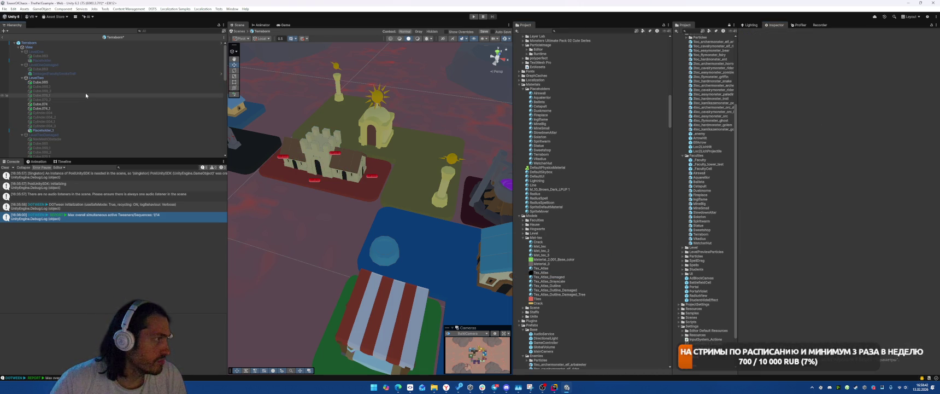
pyautogui.click(77, 87)
pyautogui.keyDown('shift'); pyautogui.click(76, 99); pyautogui.keyUp('shift')
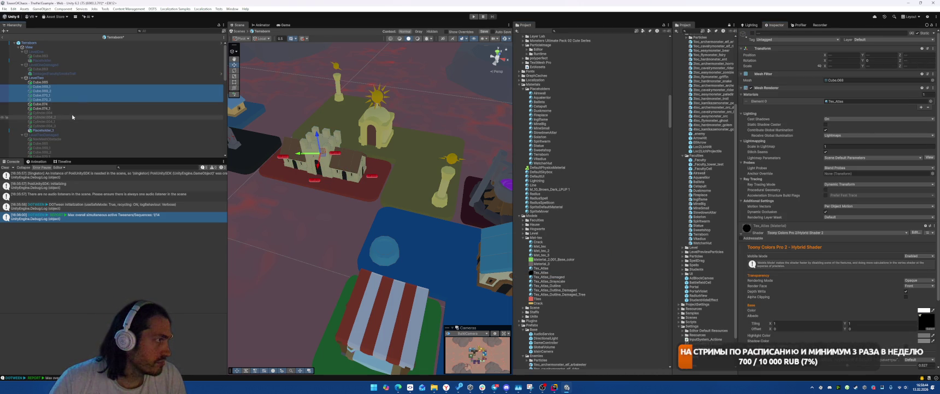
pyautogui.keyDown('ctrl'); pyautogui.click(73, 113); pyautogui.keyUp('ctrl')
pyautogui.keyDown('ctrl'); pyautogui.click(72, 117); pyautogui.keyUp('ctrl')
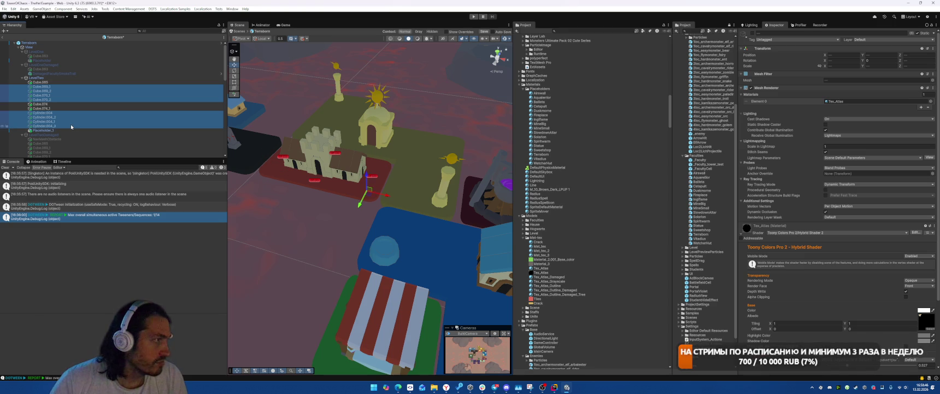
pyautogui.press('Delete')
# Step: Assign Tex_Atlas to LevelTwo's three castle meshes
pyautogui.click(54, 82)
pyautogui.keyDown('shift'); pyautogui.click(54, 91); pyautogui.keyUp('shift')
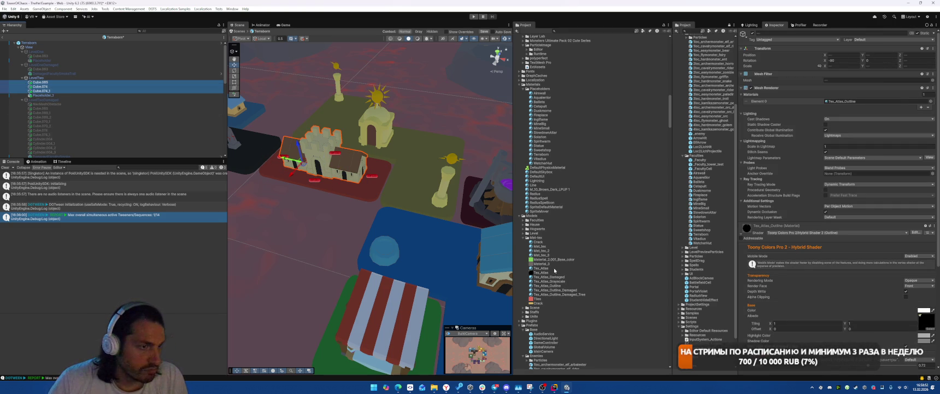
pyautogui.moveTo(554, 270); pyautogui.dragTo(875, 102)
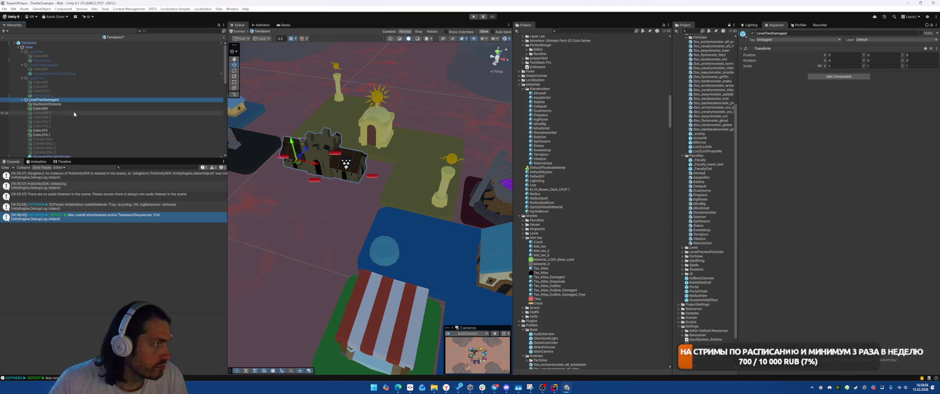
# Step: Delete the four extra cubes and the dry-tree cylinders from LevelTwoDamaged
pyautogui.click(79, 103)
pyautogui.click(82, 108)
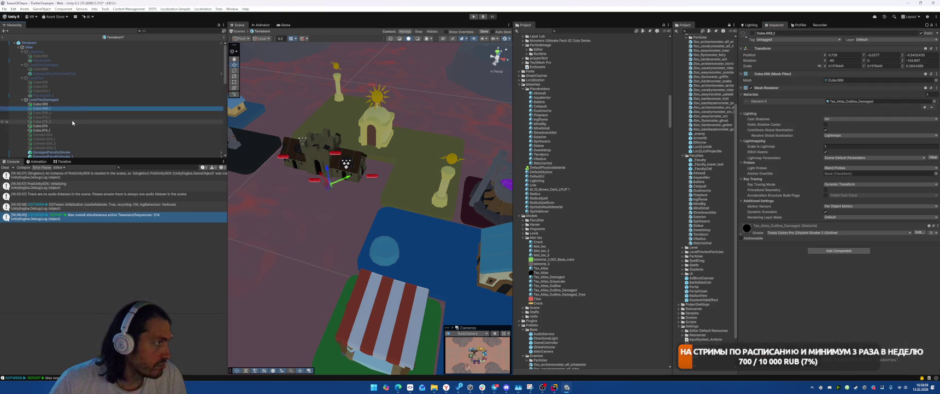
pyautogui.keyDown('shift'); pyautogui.click(73, 122); pyautogui.keyUp('shift')
pyautogui.press('Delete')
pyautogui.click(75, 117)
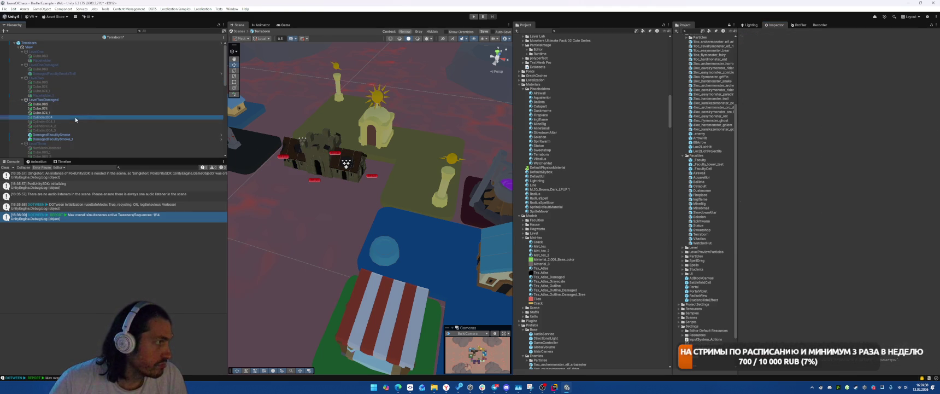
pyautogui.keyDown('shift'); pyautogui.click(69, 130); pyautogui.keyUp('shift')
pyautogui.press('Delete')
# Step: Assign Tex_Atlas_Damaged to the three damaged level-two castle meshes
pyautogui.click(54, 113)
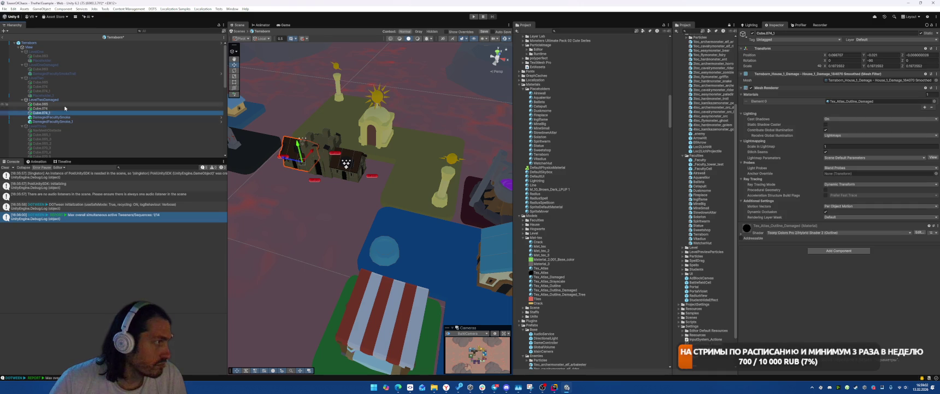
pyautogui.keyDown('shift'); pyautogui.click(55, 104); pyautogui.keyUp('shift')
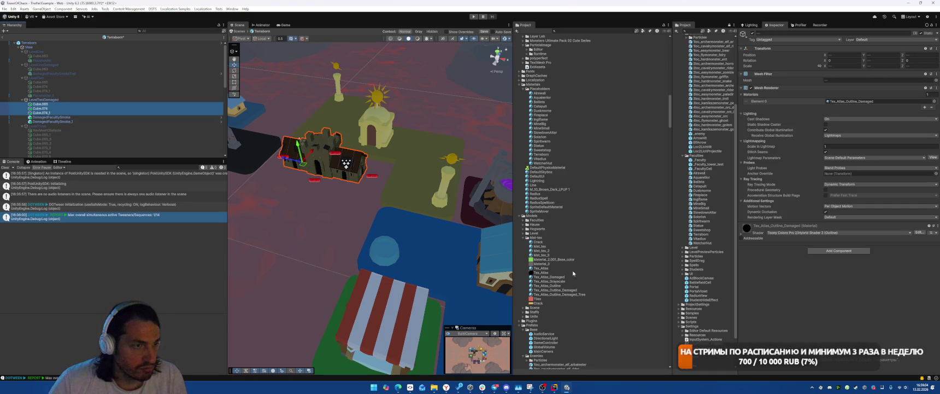
pyautogui.moveTo(573, 276)
pyautogui.mouseDown()
pyautogui.moveTo(847, 104)
pyautogui.moveTo(874, 101)
pyautogui.mouseUp()
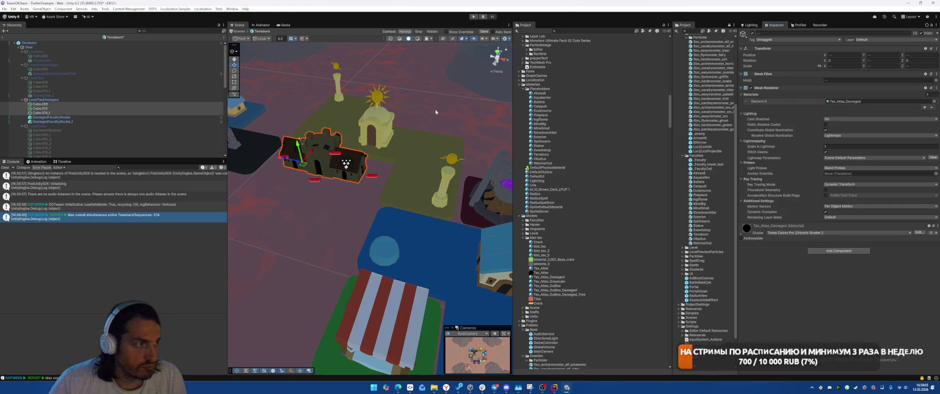
# Step: Hide LevelTwoDamaged and select LevelThree
pyautogui.click(93, 100)
pyautogui.hotkey('alt', 'shift', 'a')
pyautogui.click(78, 126)
# Step: Show LevelThree and delete its NavMeshObstacle and extra cubes Cube.070_3 to Cube.070_6
pyautogui.hotkey('alt', 'shift', 'a')
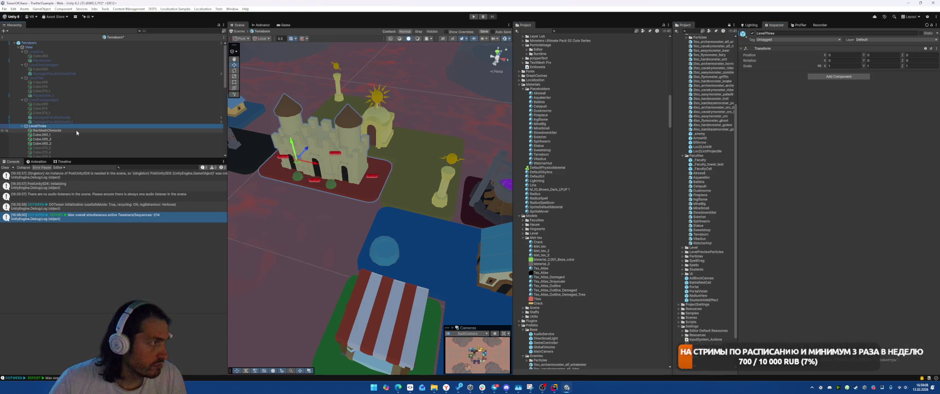
pyautogui.click(77, 131)
pyautogui.press('Delete')
pyautogui.scroll(-3, 74, 109)
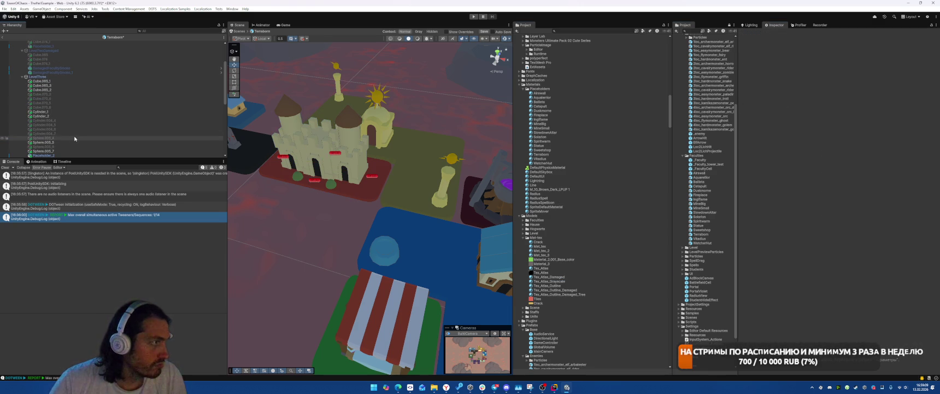
pyautogui.click(73, 94)
pyautogui.keyDown('shift'); pyautogui.click(71, 108); pyautogui.keyUp('shift')
pyautogui.press('Delete')
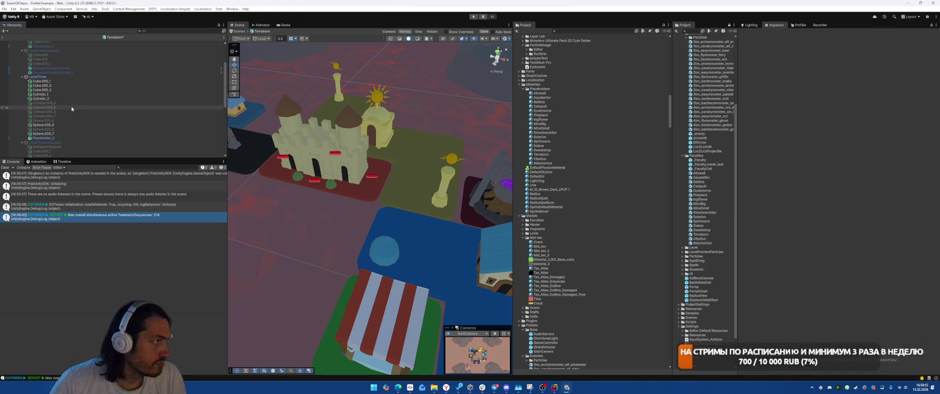
# Step: Delete LevelThree's extra cylinders and spheres, including Sphere.005_6 and Sphere.005_7
pyautogui.click(72, 103)
pyautogui.keyDown('shift'); pyautogui.click(74, 115); pyautogui.keyUp('shift')
pyautogui.press('Delete')
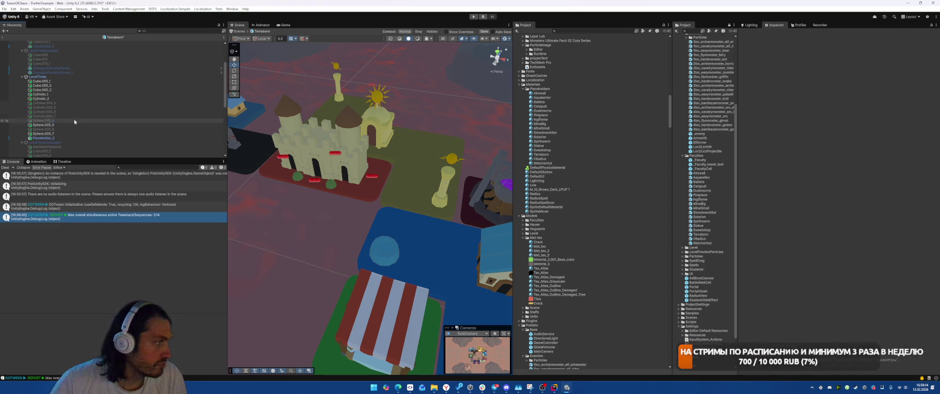
pyautogui.click(76, 107)
pyautogui.press('Delete')
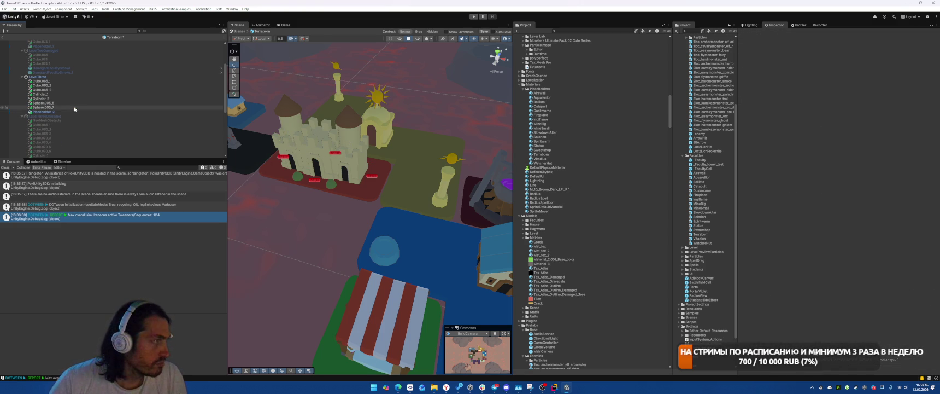
pyautogui.click(72, 108)
pyautogui.press('Delete')
pyautogui.click(70, 103)
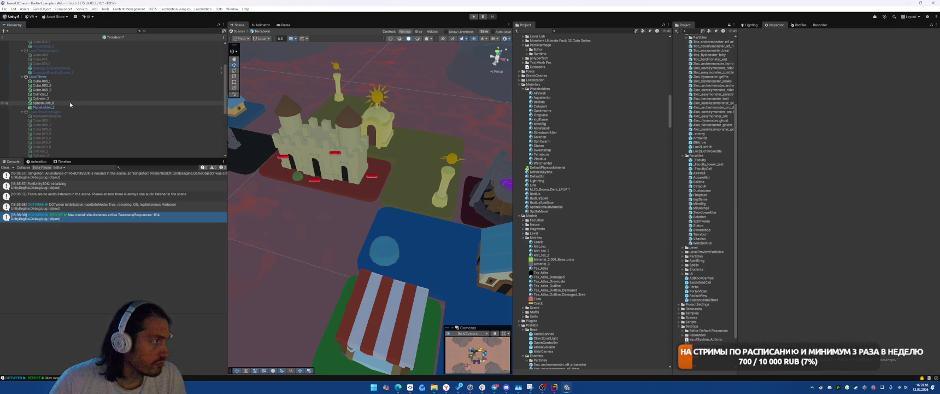
pyautogui.press('Delete')
# Step: Give all remaining level-three castle meshes the Tex_Atlas material
pyautogui.click(70, 102)
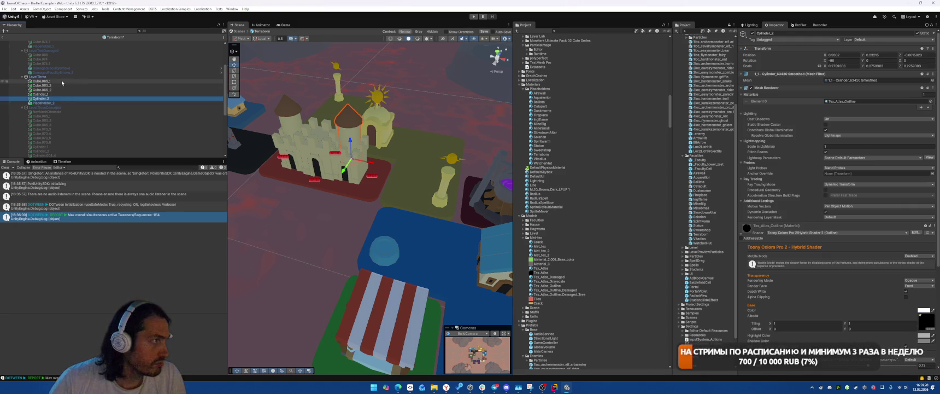
pyautogui.keyDown('shift'); pyautogui.click(42, 81); pyautogui.keyUp('shift')
pyautogui.press('f')
pyautogui.moveTo(426, 144)
pyautogui.mouseDown()
pyautogui.moveTo(458, 151)
pyautogui.moveTo(410, 157)
pyautogui.moveTo(456, 162)
pyautogui.mouseUp()
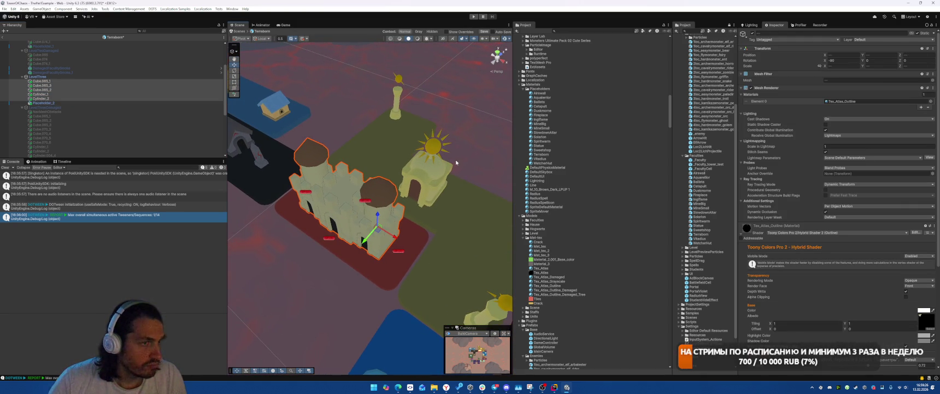
pyautogui.moveTo(541, 268); pyautogui.dragTo(853, 101)
# Step: Hide LevelThree, show LevelThreeDamaged and delete its leftover Cube.070 parts
pyautogui.hotkey('alt', 'shift', 'a')
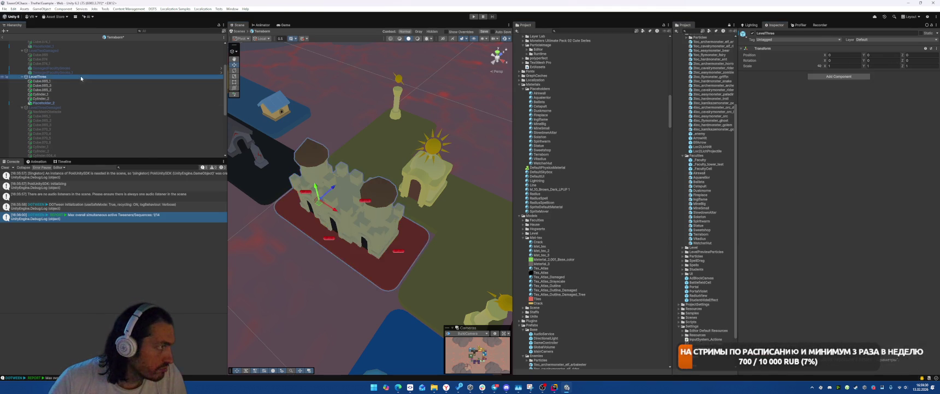
pyautogui.click(73, 108)
pyautogui.hotkey('alt', 'shift', 'a')
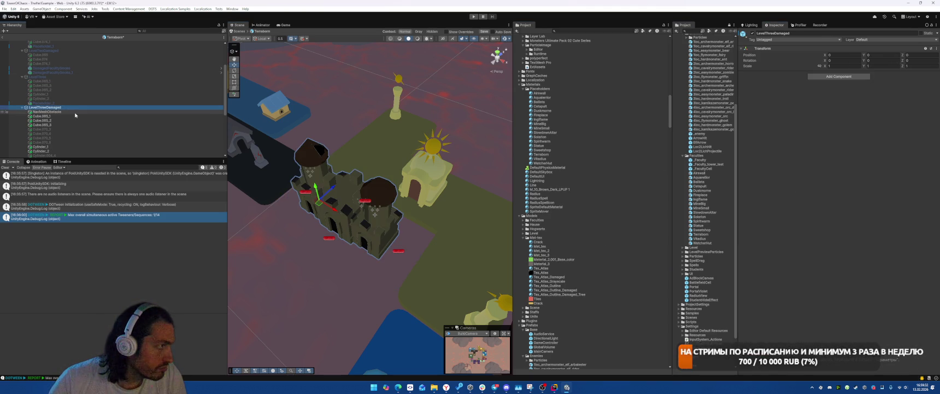
pyautogui.keyDown('ctrl'); pyautogui.click(76, 108); pyautogui.keyUp('ctrl')
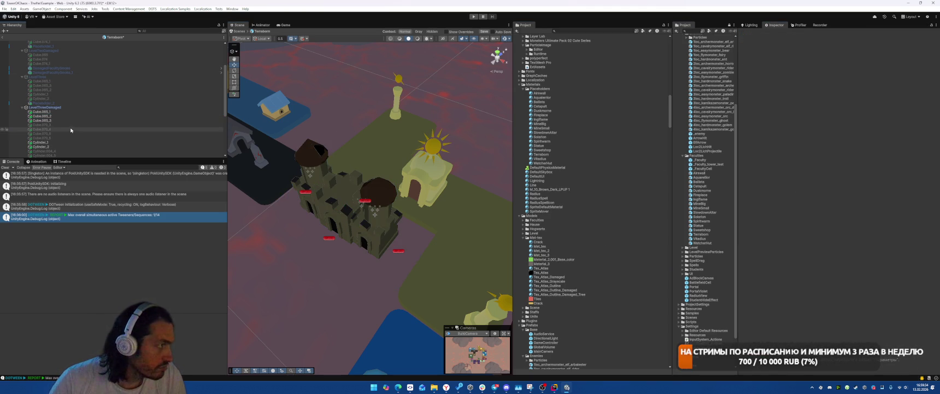
pyautogui.click(77, 124)
pyautogui.keyDown('shift'); pyautogui.click(75, 138); pyautogui.keyUp('shift')
pyautogui.press('Delete')
# Step: Delete the extra cylinder and sphere parts from LevelThreeDamaged
pyautogui.click(77, 133)
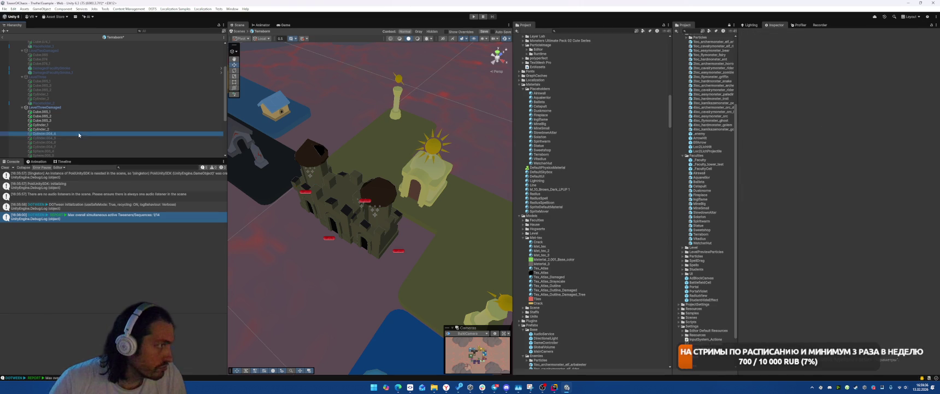
pyautogui.scroll(-2, 77, 132)
pyautogui.keyDown('shift'); pyautogui.click(58, 132); pyautogui.keyUp('shift')
pyautogui.press('Delete')
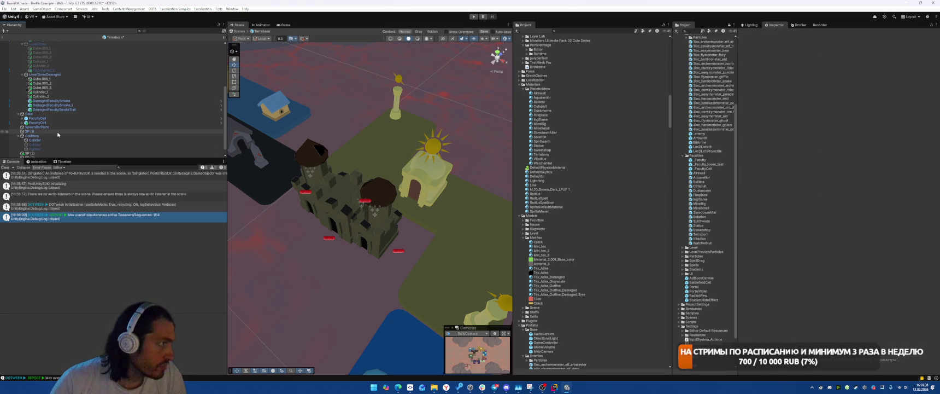
# Step: Assign Tex_Atlas_Damaged to the remaining damaged level-three castle meshes
pyautogui.click(60, 96)
pyautogui.keyDown('shift'); pyautogui.click(60, 80); pyautogui.keyUp('shift')
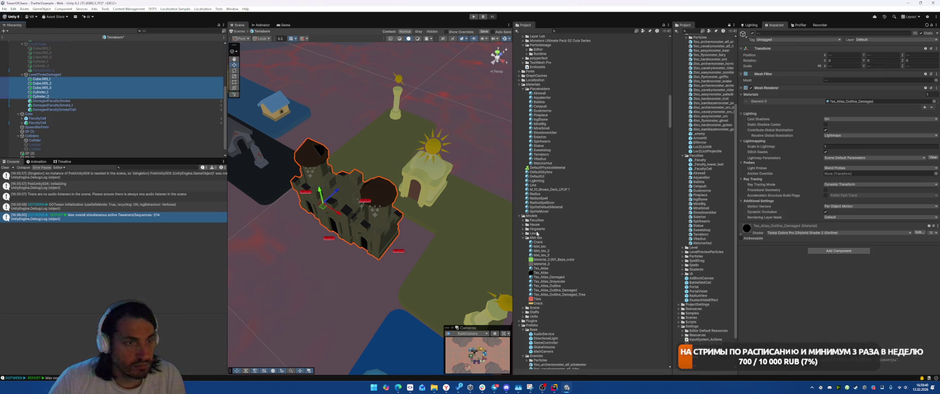
pyautogui.moveTo(562, 277); pyautogui.dragTo(880, 101)
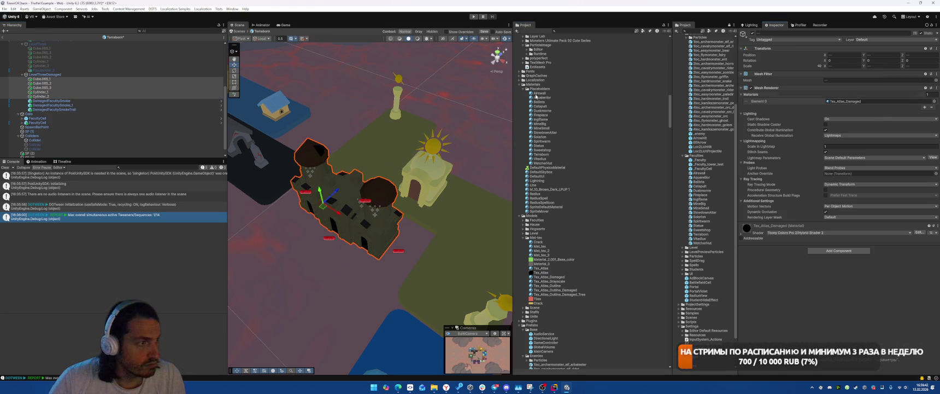
# Step: Hide LevelThreeDamaged and activate LevelOne so its house appears
pyautogui.click(61, 75)
pyautogui.press('h')
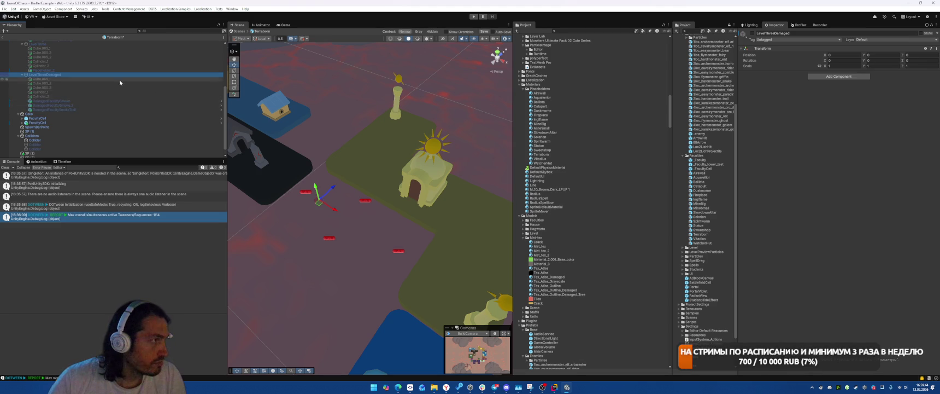
pyautogui.scroll(5, 88, 93)
pyautogui.click(55, 54)
pyautogui.hotkey('alt', 'shift', 'a')
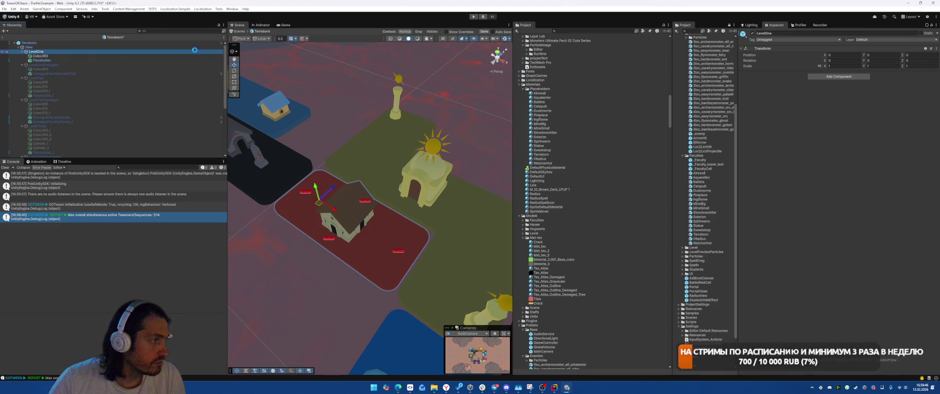
# Step: Preview the board in the Game view, then orbit the Scene view around the level-one house
pyautogui.click(284, 25)
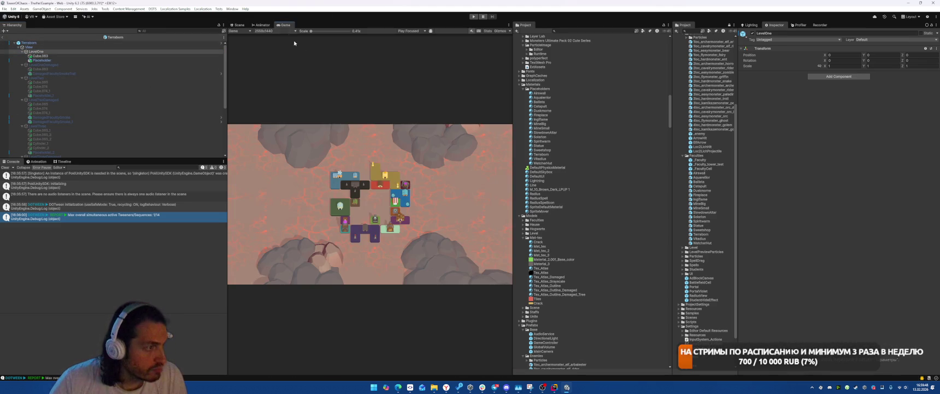
pyautogui.hotkey('ctrl', '1')
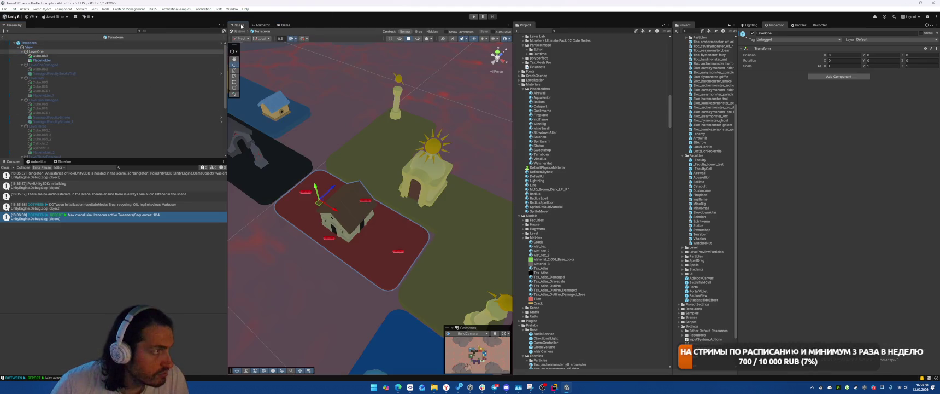
pyautogui.moveTo(327, 82); pyautogui.dragTo(333, 175)
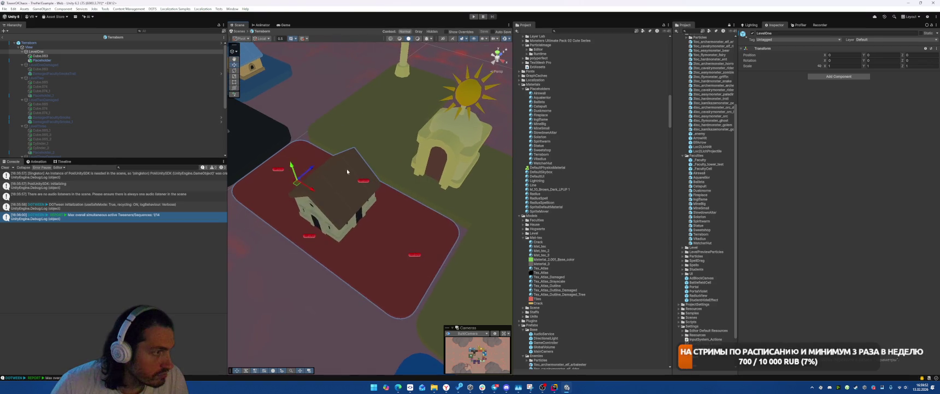
# Step: Select the level-one house and inspect its Tex_Atlas texture's import settings
pyautogui.click(335, 192)
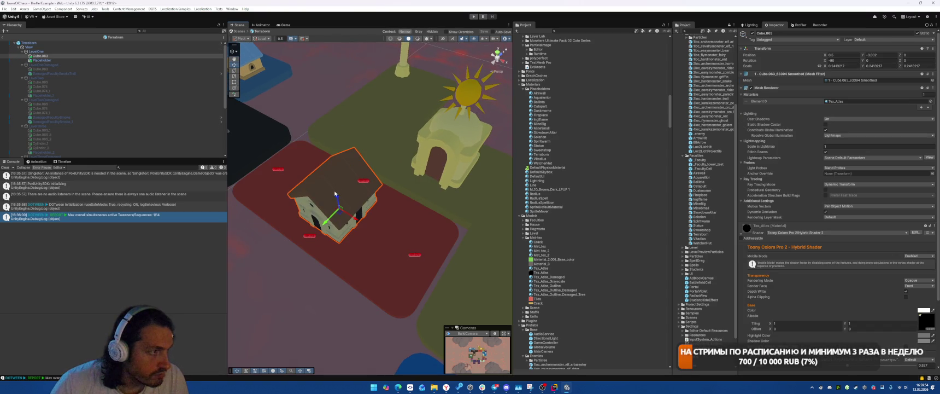
pyautogui.scroll(-3, 809, 206)
pyautogui.click(925, 264)
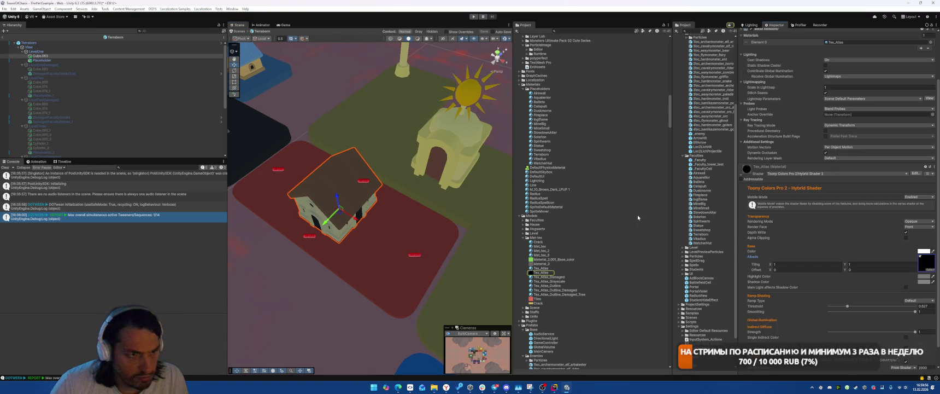
pyautogui.click(539, 273)
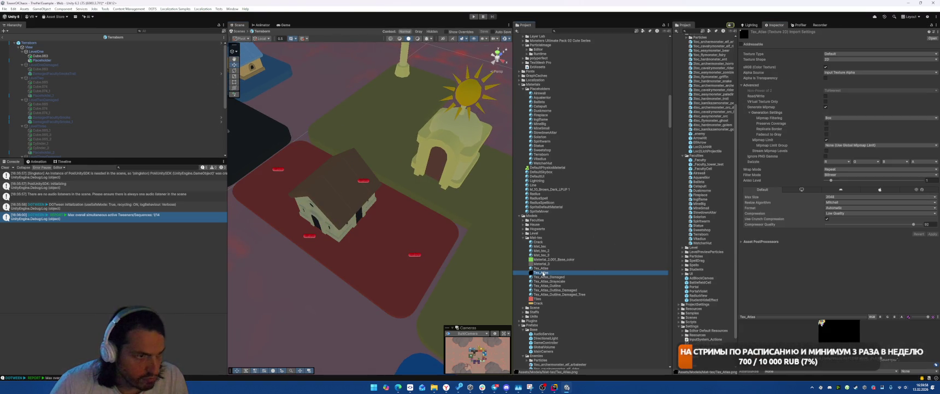
pyautogui.doubleClick(541, 272)
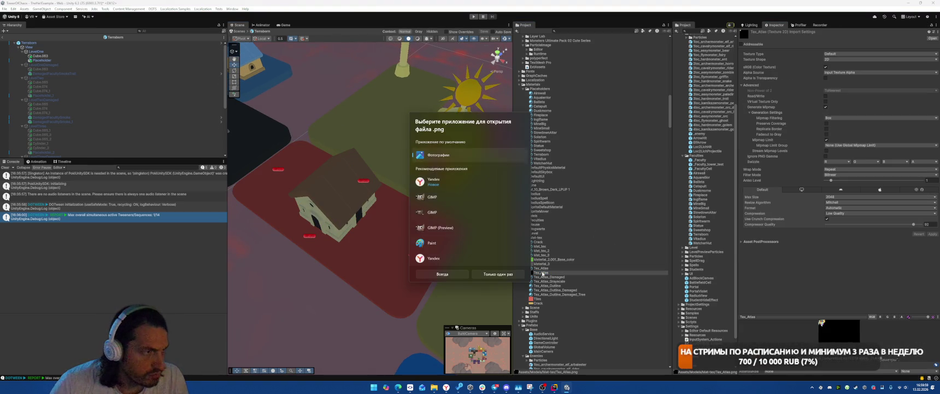
pyautogui.click(500, 273)
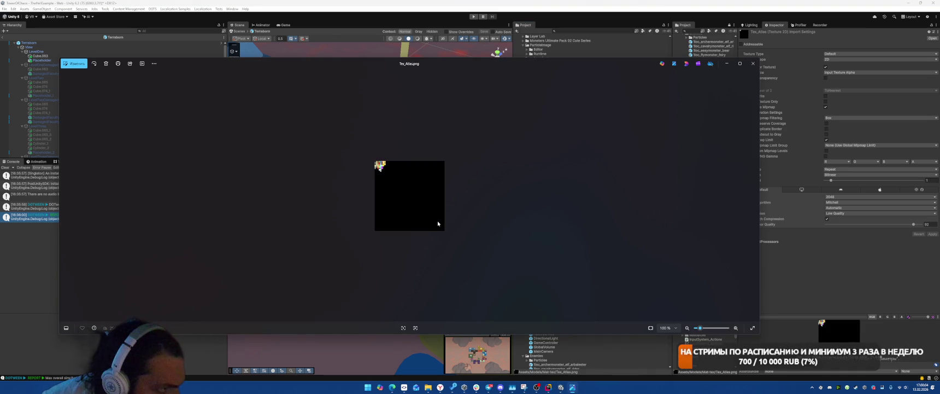
pyautogui.scroll(5, 374, 171)
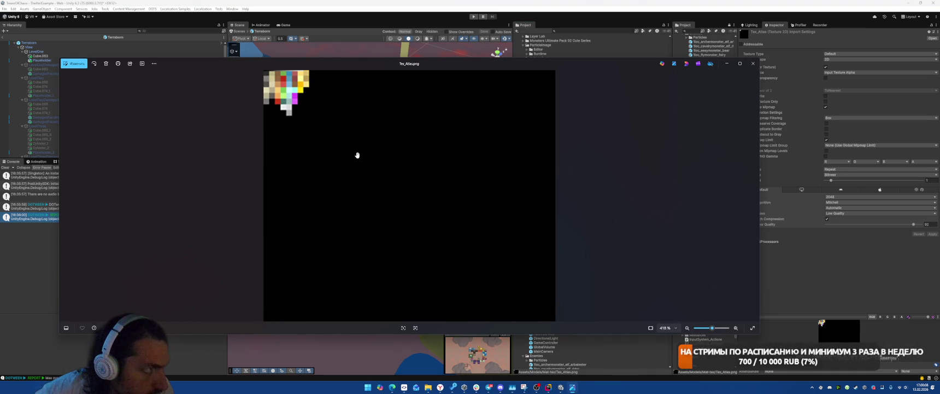
pyautogui.moveTo(357, 66)
pyautogui.mouseDown()
pyautogui.moveTo(680, 100)
pyautogui.moveTo(638, 81)
pyautogui.moveTo(710, 98)
pyautogui.moveTo(612, 110)
pyautogui.moveTo(632, 106)
pyautogui.mouseUp()
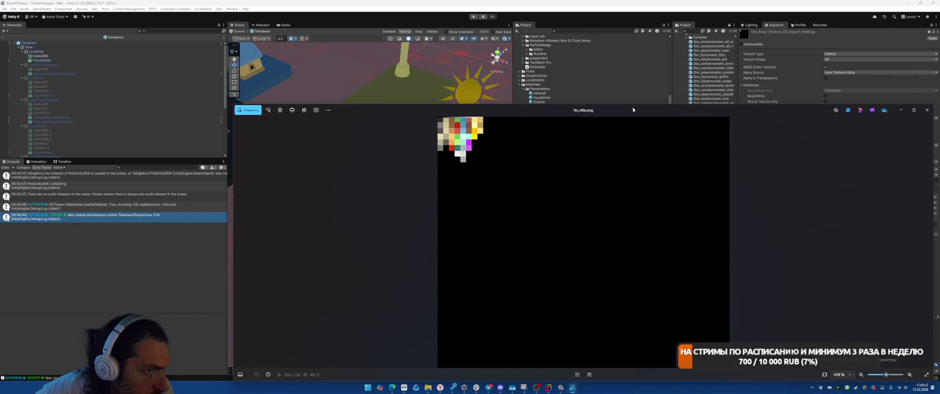
pyautogui.click(927, 109)
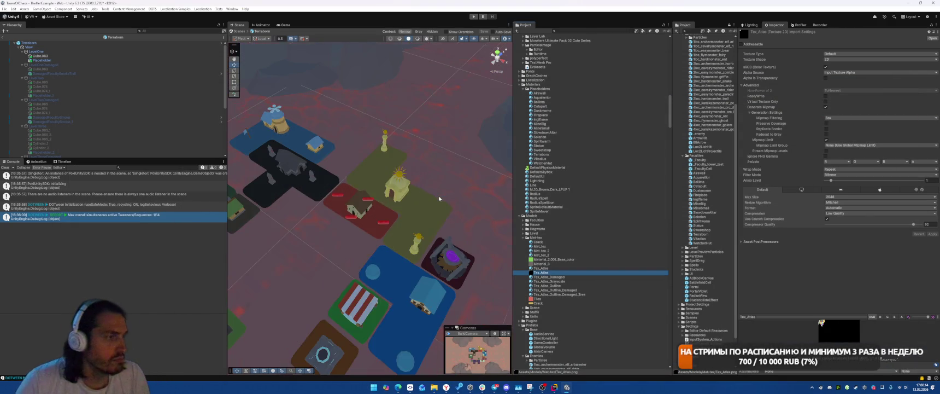
pyautogui.scroll(5, 448, 205)
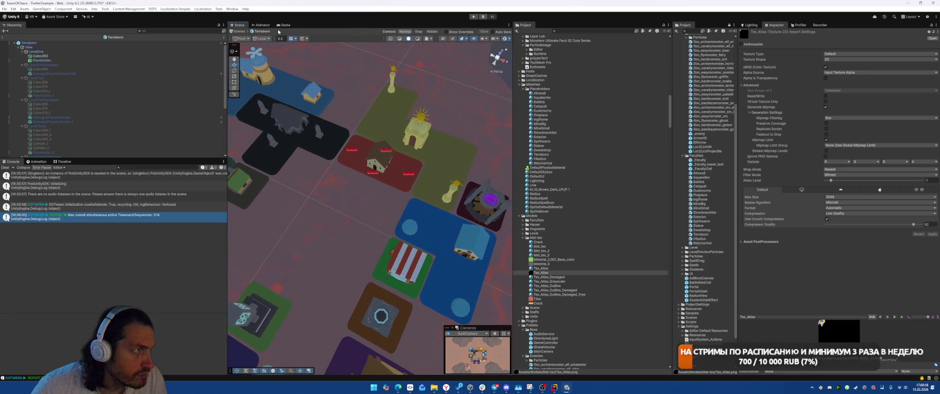
pyautogui.click(285, 25)
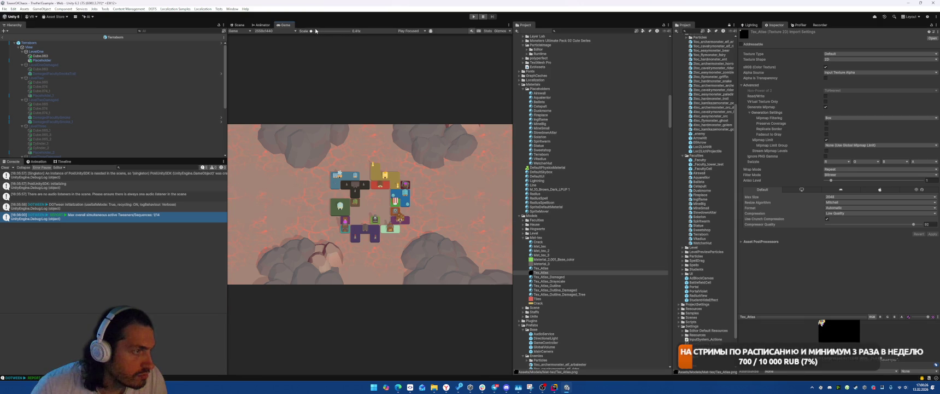
pyautogui.moveTo(316, 31); pyautogui.dragTo(328, 32)
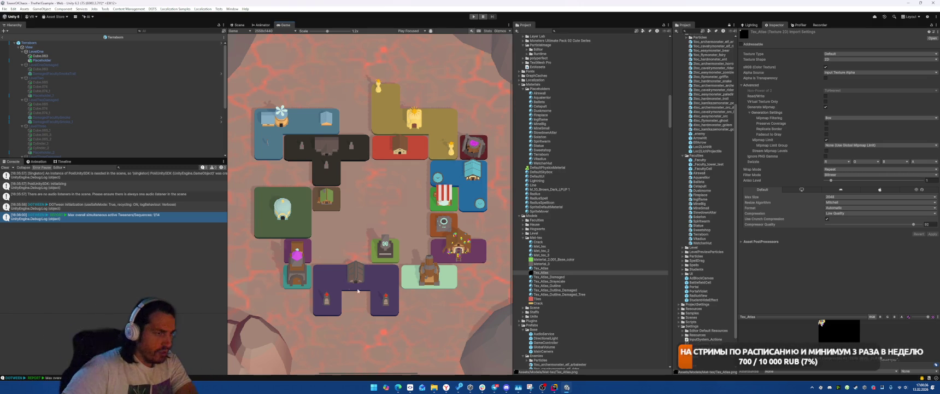
pyautogui.click(237, 25)
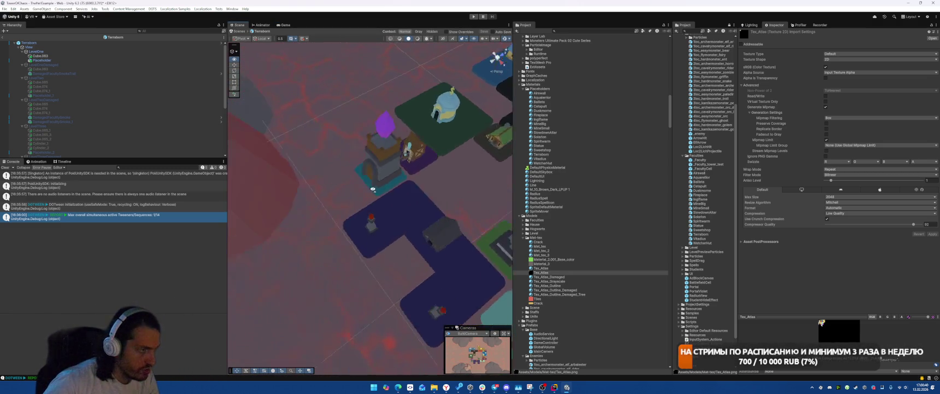
# Step: Select the Duskmorne building and open its prefab for editing
pyautogui.moveTo(416, 190); pyautogui.dragTo(376, 192)
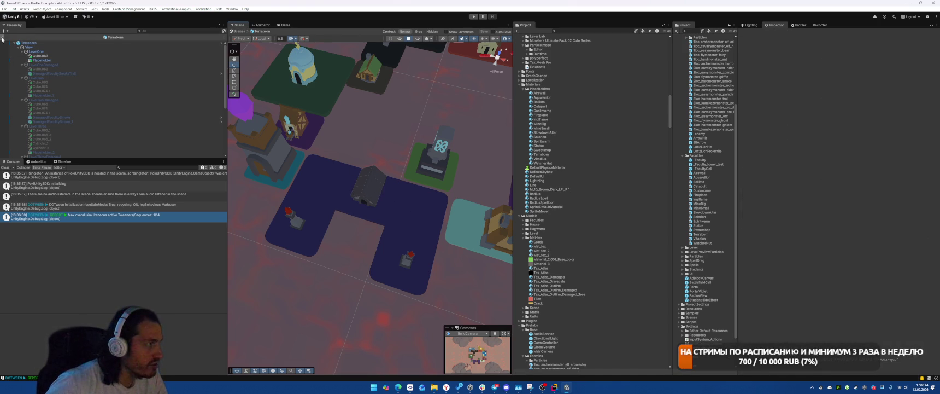
pyautogui.click(365, 193)
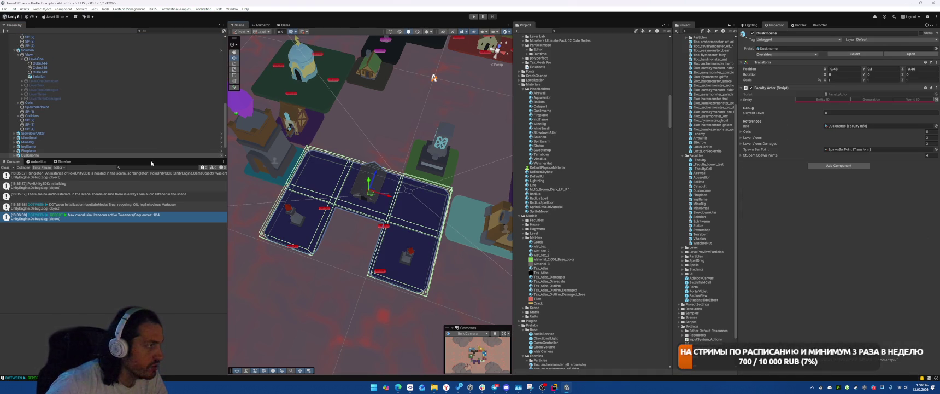
pyautogui.click(904, 55)
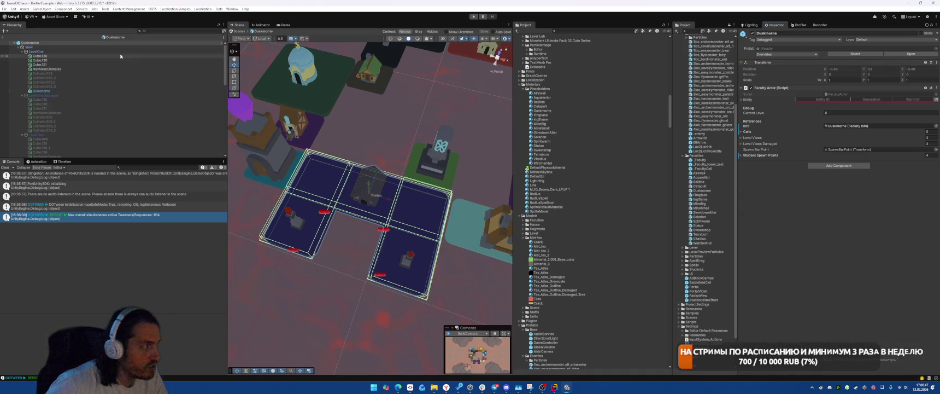
# Step: Delete the NavMeshObstacle and Cylinder.053 parts from LevelOne
pyautogui.click(44, 73)
pyautogui.keyDown('shift'); pyautogui.click(62, 86); pyautogui.keyUp('shift')
pyautogui.keyDown('ctrl'); pyautogui.click(55, 69); pyautogui.keyUp('ctrl')
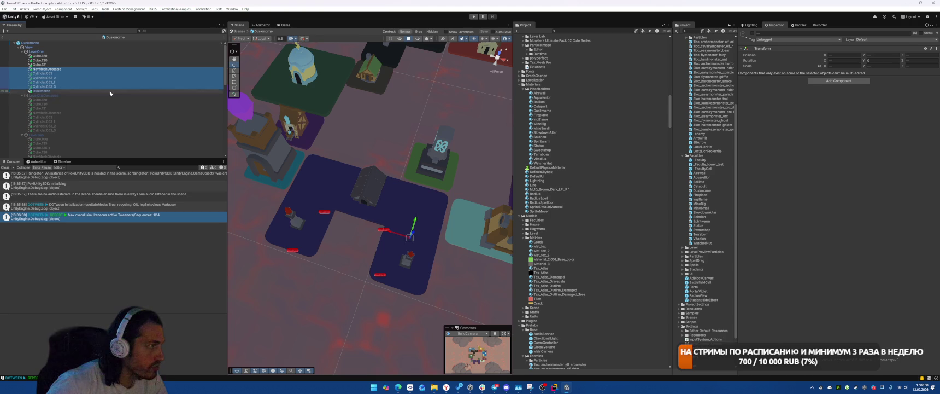
pyautogui.press('Delete')
# Step: Give Cube.120, Cube.130 and Cube.131 the Tex_Atlas material
pyautogui.click(39, 56)
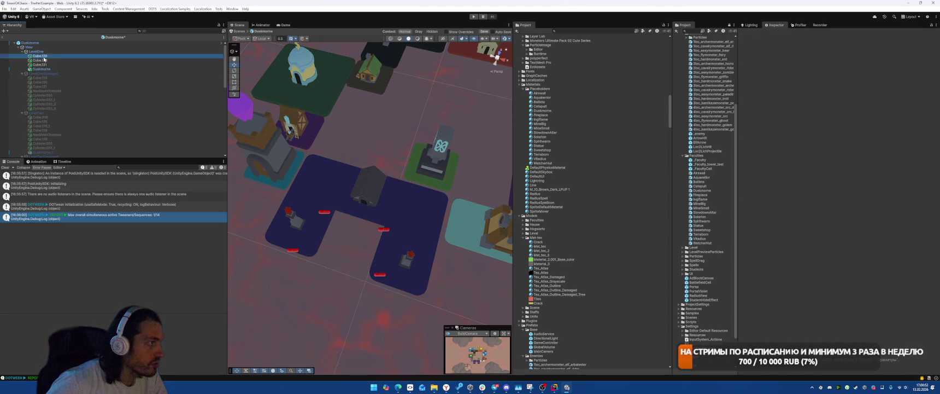
pyautogui.keyDown('shift'); pyautogui.click(39, 65); pyautogui.keyUp('shift')
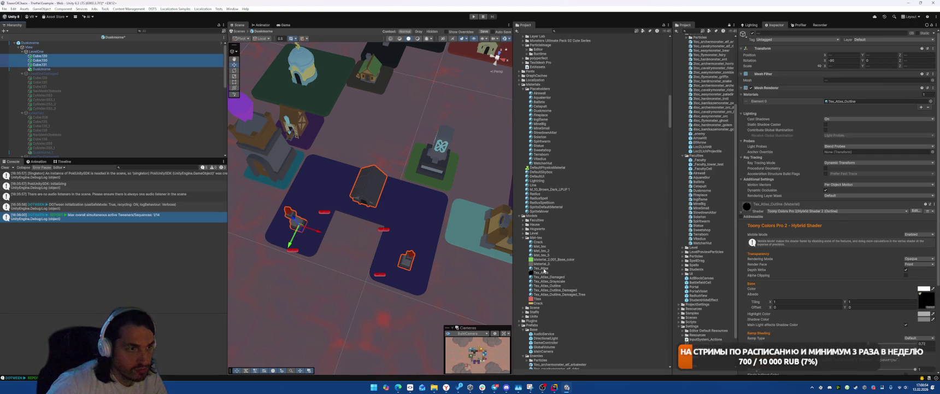
pyautogui.moveTo(545, 270)
pyautogui.mouseDown()
pyautogui.moveTo(683, 181)
pyautogui.moveTo(874, 102)
pyautogui.mouseUp()
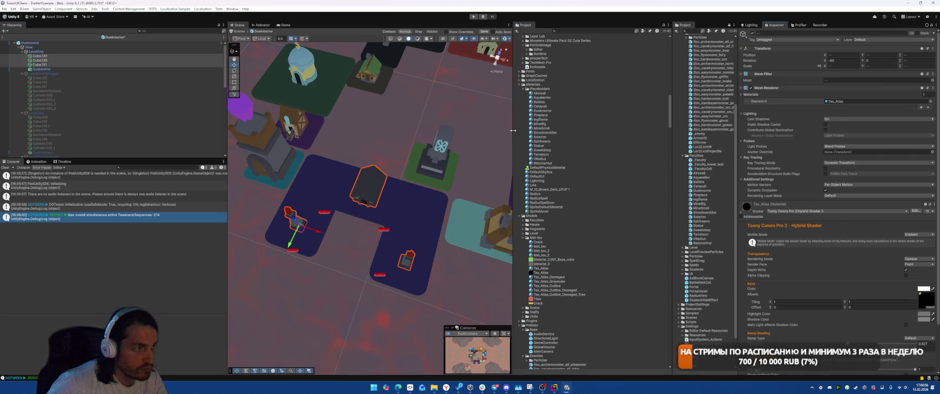
# Step: Hide LevelOne, show LevelOneDamaged and delete its NavMeshObstacle and cylinder parts
pyautogui.click(55, 51)
pyautogui.hotkey('alt', 'shift', 'a')
pyautogui.click(52, 73)
pyautogui.hotkey('alt', 'shift', 'a')
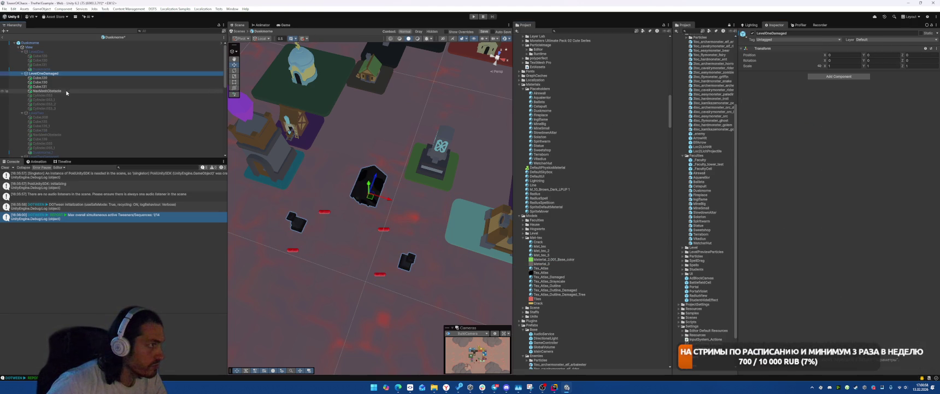
pyautogui.click(65, 95)
pyautogui.click(65, 91)
pyautogui.keyDown('shift'); pyautogui.click(66, 108); pyautogui.keyUp('shift')
pyautogui.press('Delete')
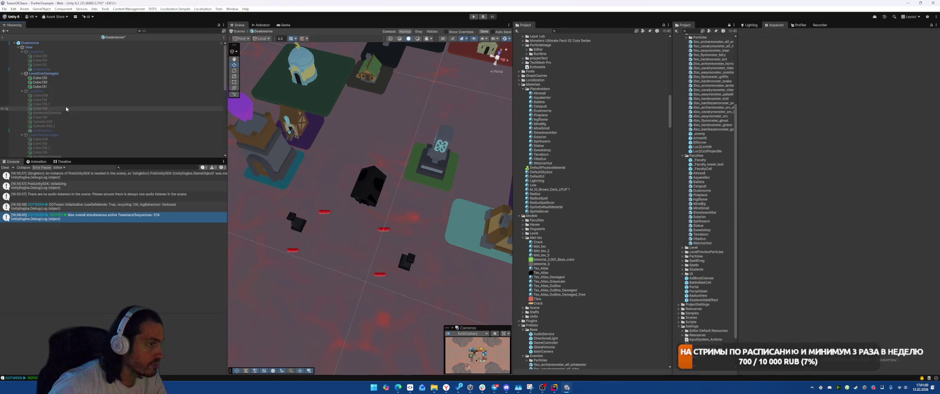
# Step: Give the LevelOneDamaged cubes the Tex_Atlas_Damaged material
pyautogui.click(40, 77)
pyautogui.keyDown('shift'); pyautogui.click(40, 86); pyautogui.keyUp('shift')
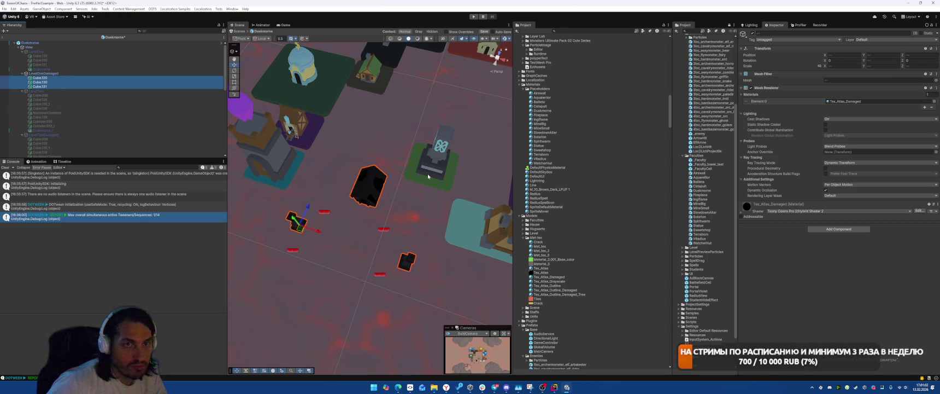
pyautogui.moveTo(554, 279); pyautogui.dragTo(861, 104)
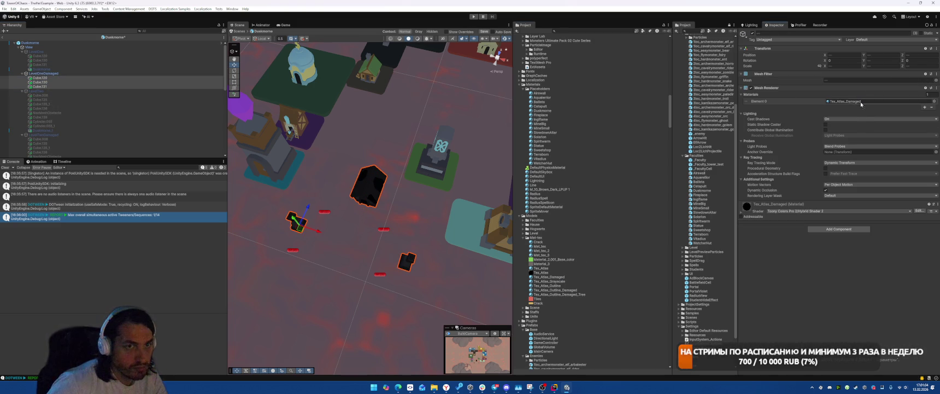
# Step: Deactivate LevelOneDamaged and select the LevelTwo group
pyautogui.click(38, 73)
pyautogui.hotkey('alt', 'shift', 'a')
pyautogui.click(36, 90)
# Step: Activate LevelTwo and delete its NavMeshObstacle, Cube.138/139 and Cylinder.055/_1
pyautogui.hotkey('alt', 'shift', 'a')
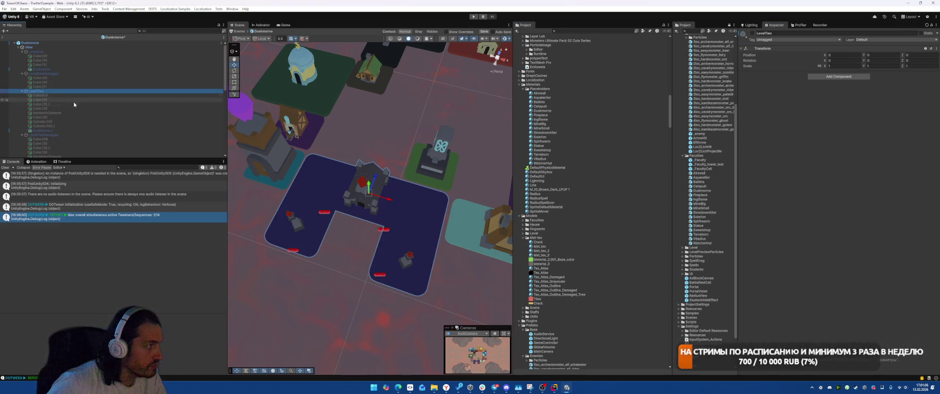
pyautogui.click(61, 113)
pyautogui.press('Delete')
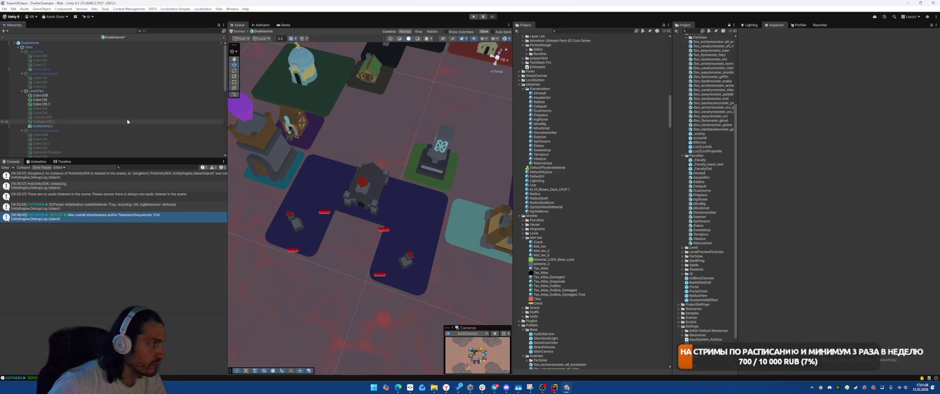
pyautogui.click(101, 109)
pyautogui.keyDown('shift'); pyautogui.click(98, 121); pyautogui.keyUp('shift')
pyautogui.press('Delete')
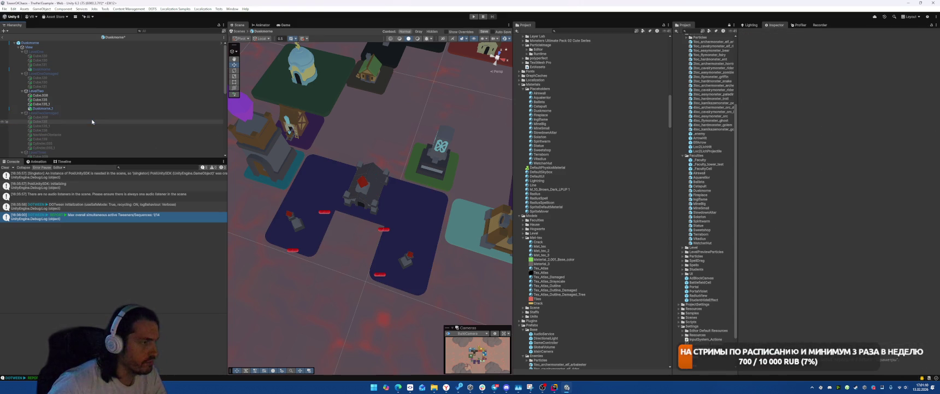
# Step: Give Cube.008, Cube.135 and Cube.135_1 the Tex_Atlas material
pyautogui.click(66, 96)
pyautogui.keyDown('shift'); pyautogui.click(63, 104); pyautogui.keyUp('shift')
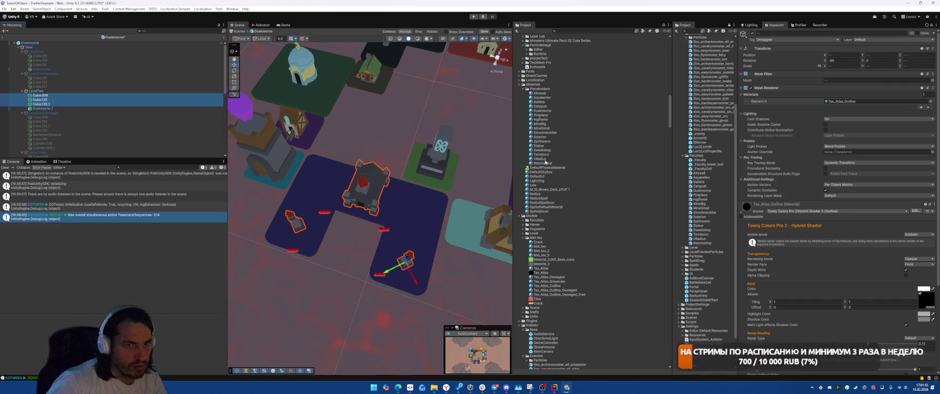
pyautogui.moveTo(540, 269); pyautogui.dragTo(857, 104)
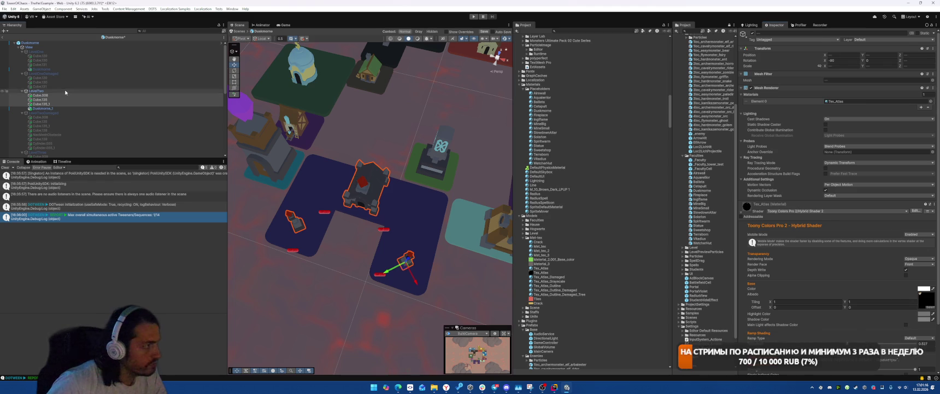
# Step: Hide LevelTwo, give LevelTwoDamaged's three cubes Tex_Atlas_Damaged, then select LevelThree
pyautogui.click(36, 90)
pyautogui.hotkey('alt', 'shift', 'a')
pyautogui.click(59, 114)
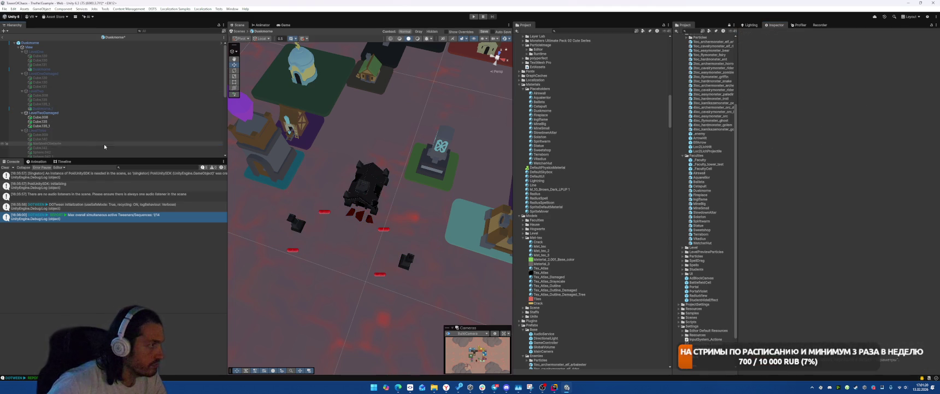
pyautogui.keyDown('shift'); pyautogui.click(104, 126); pyautogui.keyUp('shift')
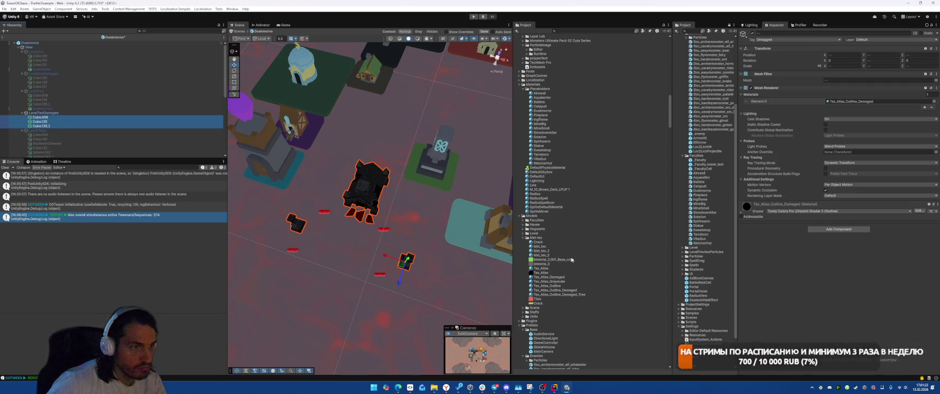
pyautogui.moveTo(546, 277); pyautogui.dragTo(861, 105)
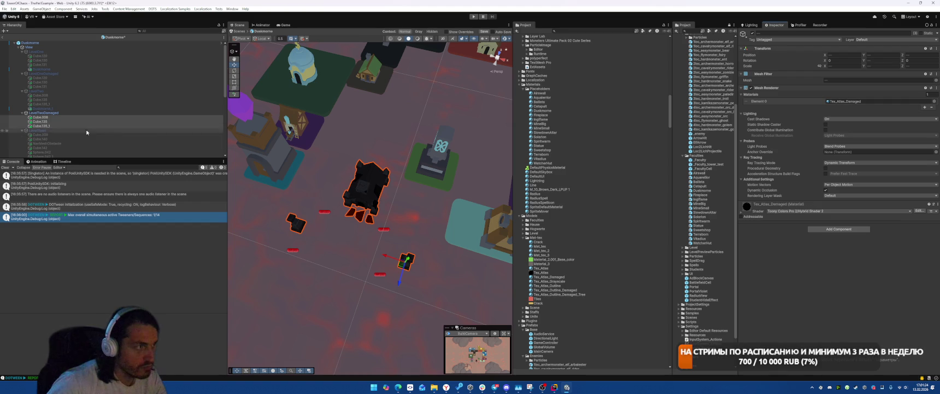
pyautogui.click(113, 130)
pyautogui.scroll(-3, 113, 131)
# Step: Delete LevelThree's unwanted pieces from Cube.140 on, plus Sphere.042_3 and Sphere.042_4
pyautogui.scroll(-3, 114, 131)
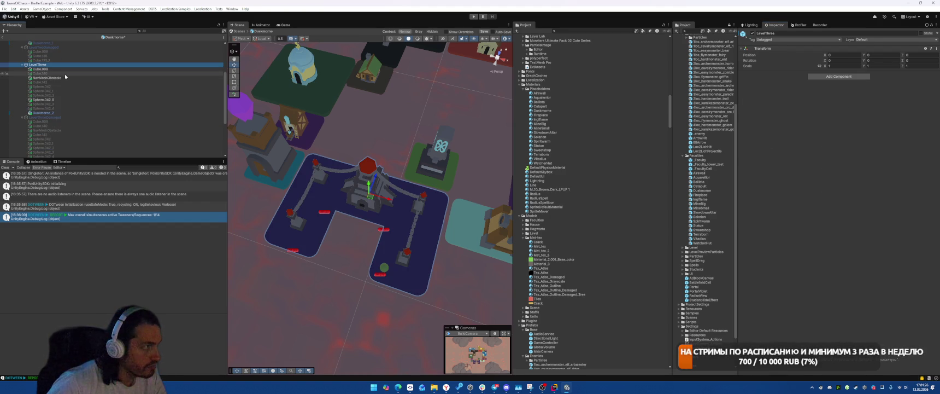
pyautogui.click(65, 73)
pyautogui.hotkey('shift', 'Down')
pyautogui.hotkey('shift', 'Down')
pyautogui.hotkey('shift', 'Down')
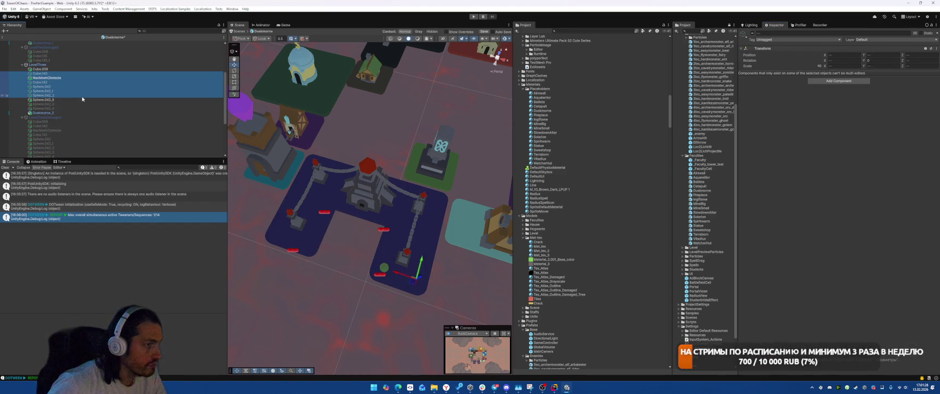
pyautogui.press('Delete')
pyautogui.click(80, 78)
pyautogui.keyDown('shift'); pyautogui.click(80, 82); pyautogui.keyUp('shift')
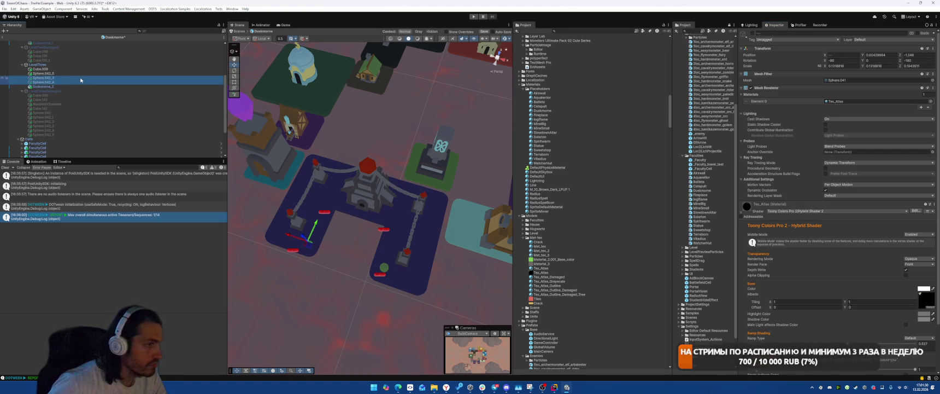
pyautogui.press('Delete')
# Step: Give Cube.009 and Sphere.042_5 the Tex_Atlas material
pyautogui.click(74, 73)
pyautogui.keyDown('shift'); pyautogui.click(71, 69); pyautogui.keyUp('shift')
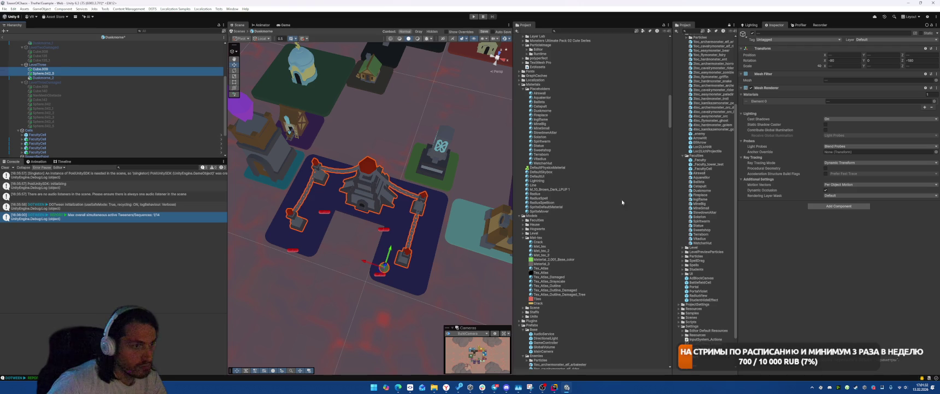
pyautogui.moveTo(541, 268); pyautogui.dragTo(875, 101)
# Step: Switch to LevelThreeDamaged, delete its extra pieces and give Cube.009 Tex_Atlas_Damaged
pyautogui.click(86, 65)
pyautogui.hotkey('alt', 'shift', 'a')
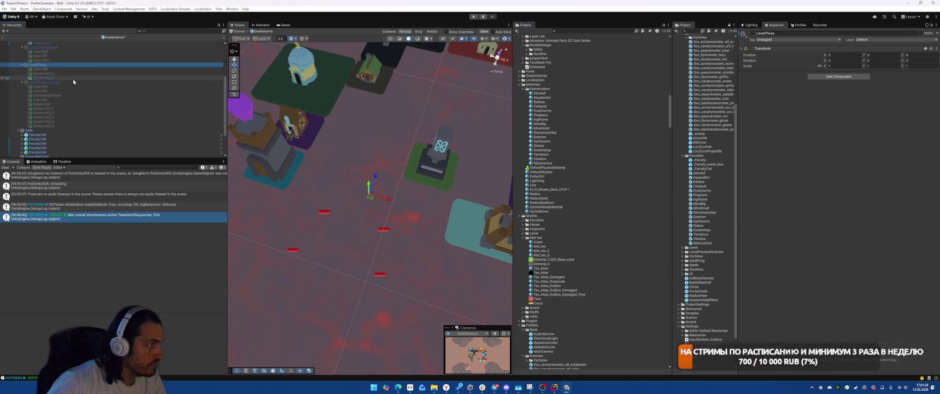
pyautogui.click(71, 81)
pyautogui.hotkey('alt', 'shift', 'a')
pyautogui.click(71, 92)
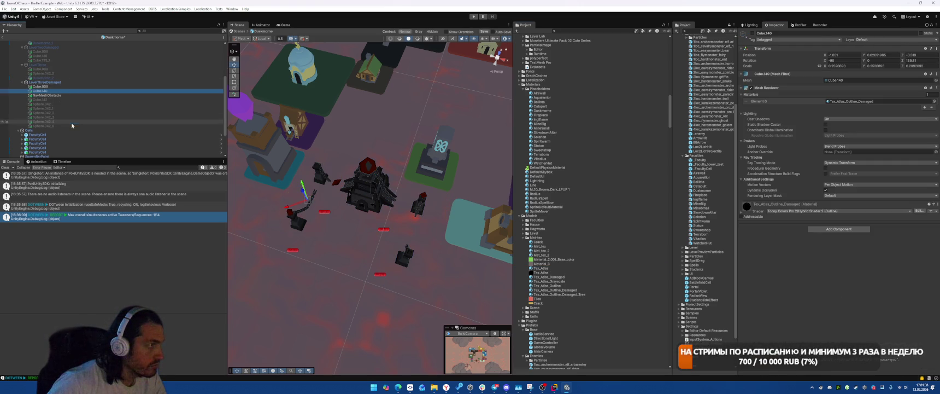
pyautogui.keyDown('shift'); pyautogui.click(197, 127); pyautogui.keyUp('shift')
pyautogui.press('Delete')
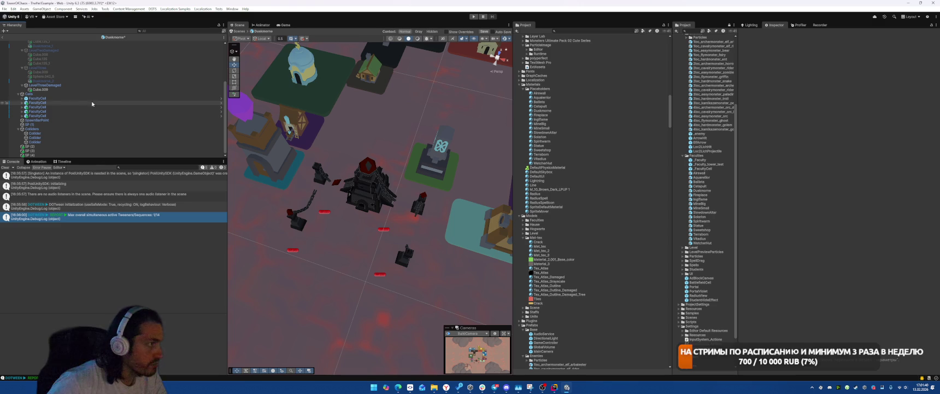
pyautogui.click(40, 90)
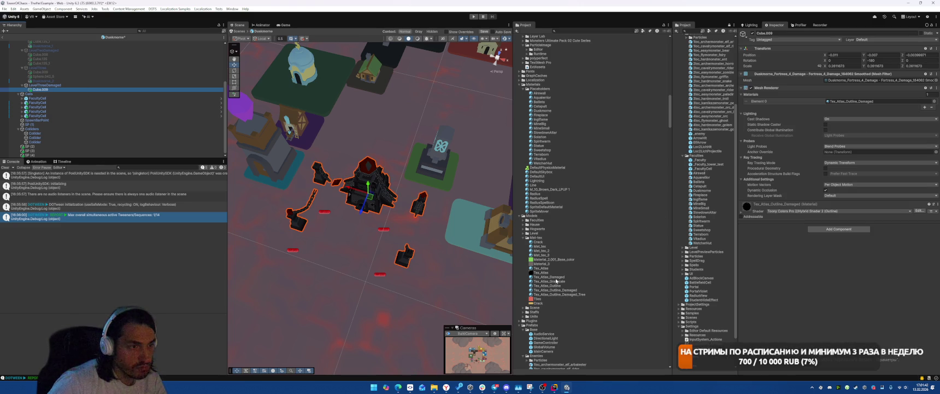
pyautogui.moveTo(550, 277)
pyautogui.mouseDown()
pyautogui.moveTo(710, 164)
pyautogui.moveTo(875, 101)
pyautogui.mouseUp()
# Step: Deactivate LevelThreeDamaged and reactivate LevelOne
pyautogui.click(44, 84)
pyautogui.click(5, 85)
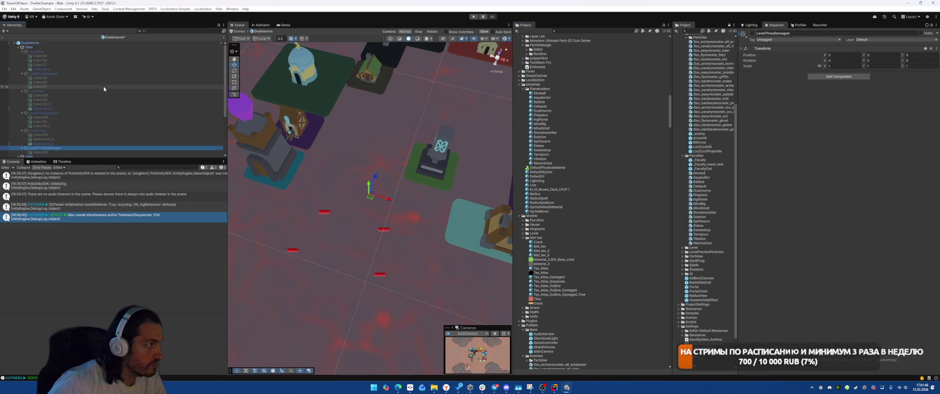
pyautogui.scroll(4, 54, 57)
pyautogui.click(37, 51)
pyautogui.click(4, 51)
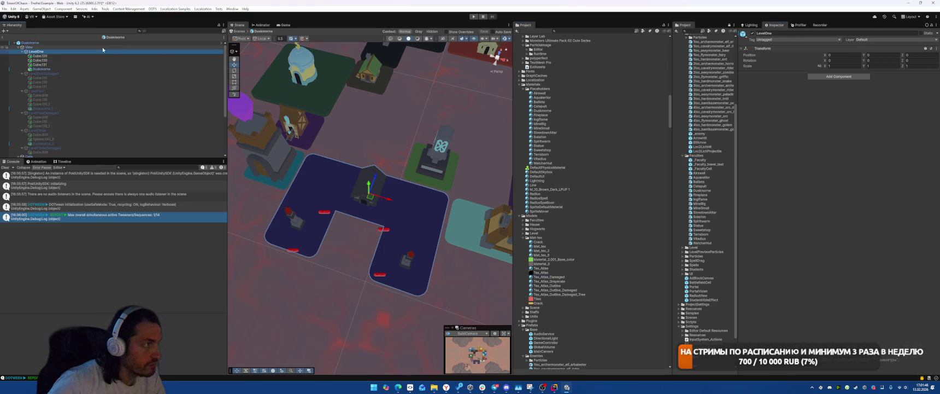
# Step: Exit the Duskmorne prefab, check the board in Game view, and orbit the Scene view low
pyautogui.click(1, 38)
pyautogui.click(284, 25)
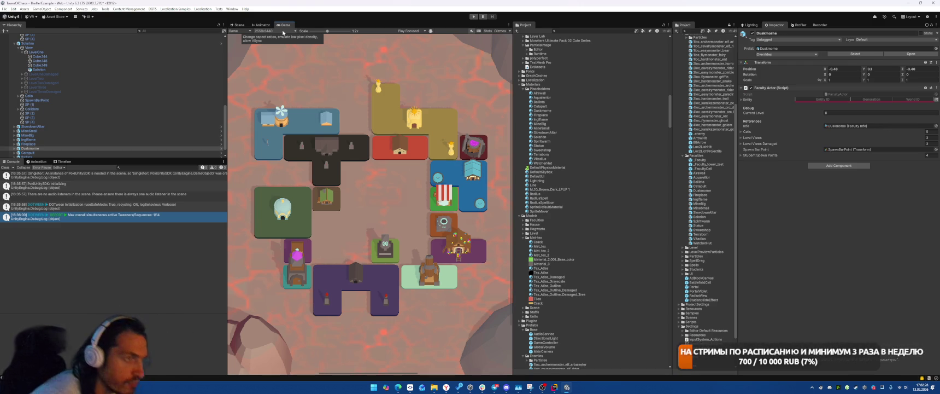
pyautogui.click(234, 24)
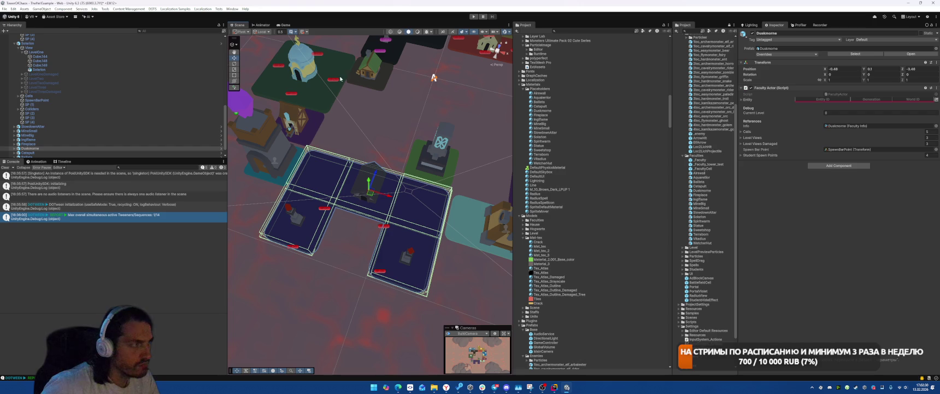
pyautogui.moveTo(377, 127)
pyautogui.mouseDown()
pyautogui.moveTo(229, 245)
pyautogui.moveTo(391, 142)
pyautogui.mouseUp()
# Step: Open the Aquarellior prefab and delete Cube.078, Cube.080, Sphere.010 and Sphere.011
pyautogui.click(364, 219)
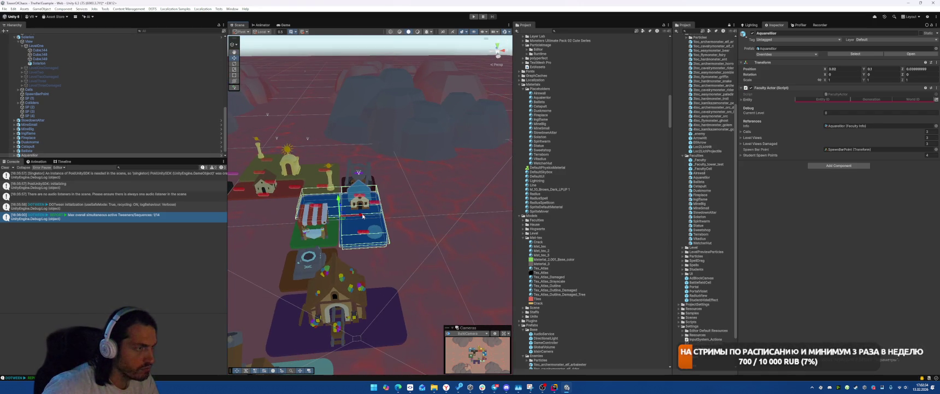
pyautogui.click(911, 54)
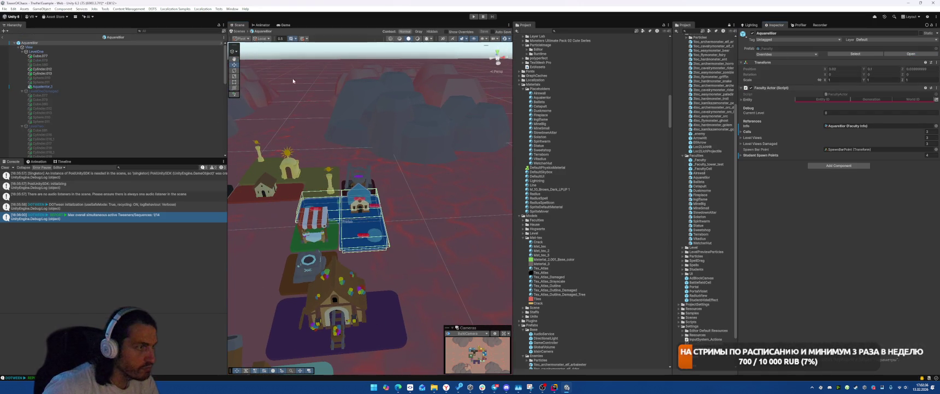
pyautogui.click(76, 60)
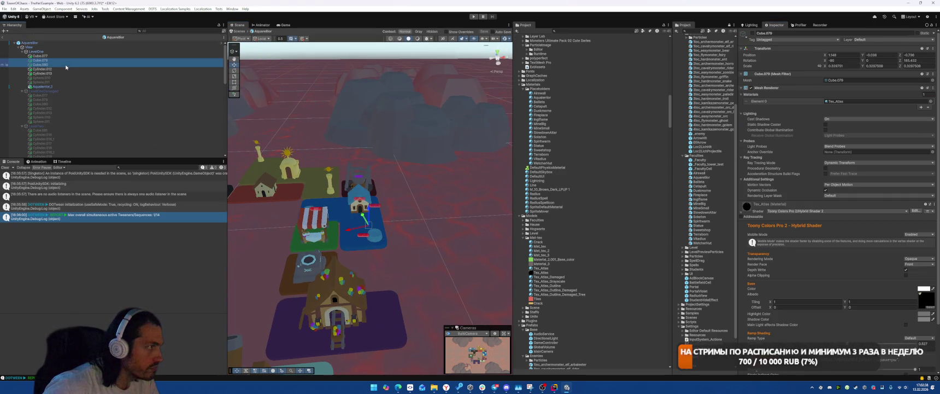
pyautogui.keyDown('ctrl'); pyautogui.click(76, 65); pyautogui.keyUp('ctrl')
pyautogui.press('Delete')
pyautogui.click(82, 69)
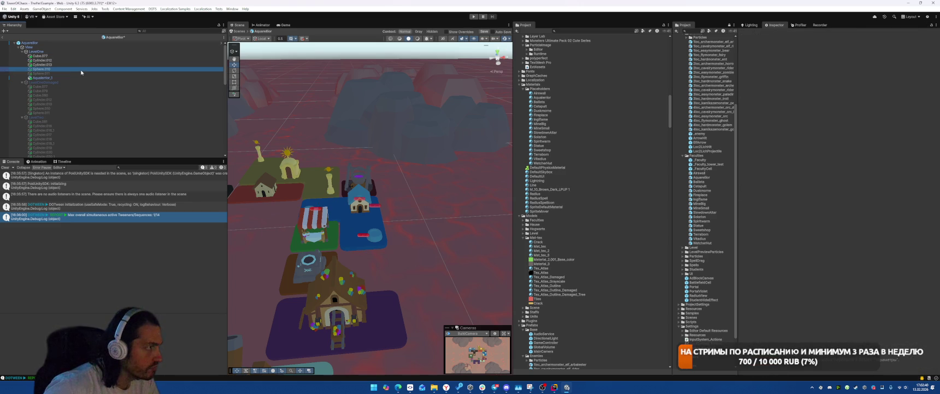
pyautogui.keyDown('ctrl'); pyautogui.click(82, 73); pyautogui.keyUp('ctrl')
pyautogui.press('Delete')
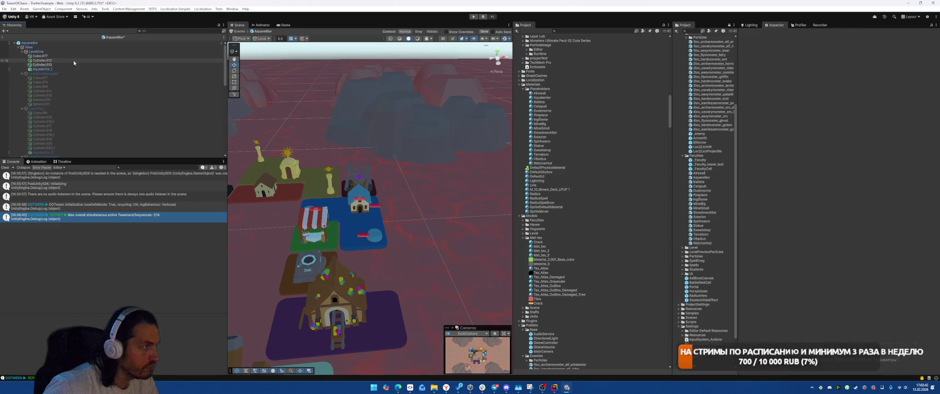
# Step: Delete Cylinder.012 and Cylinder.013, and give Cube.077 the plain Tex_Atlas material
pyautogui.click(73, 60)
pyautogui.keyDown('ctrl'); pyautogui.click(65, 64); pyautogui.keyUp('ctrl')
pyautogui.press('Delete')
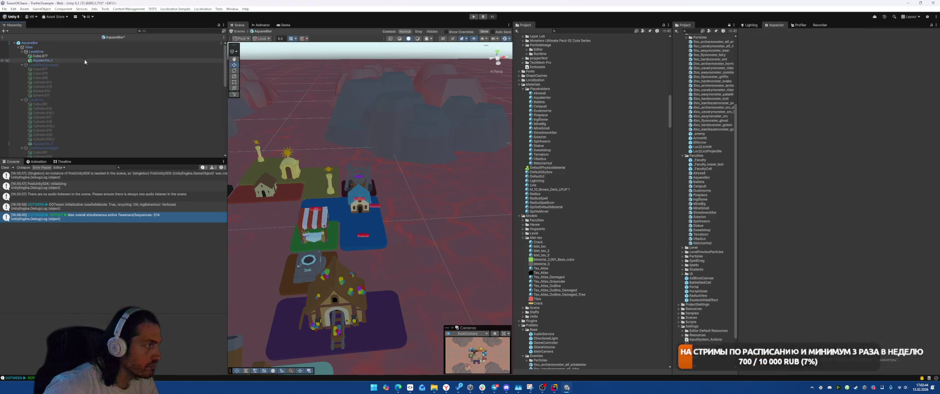
pyautogui.click(82, 55)
pyautogui.click(853, 101)
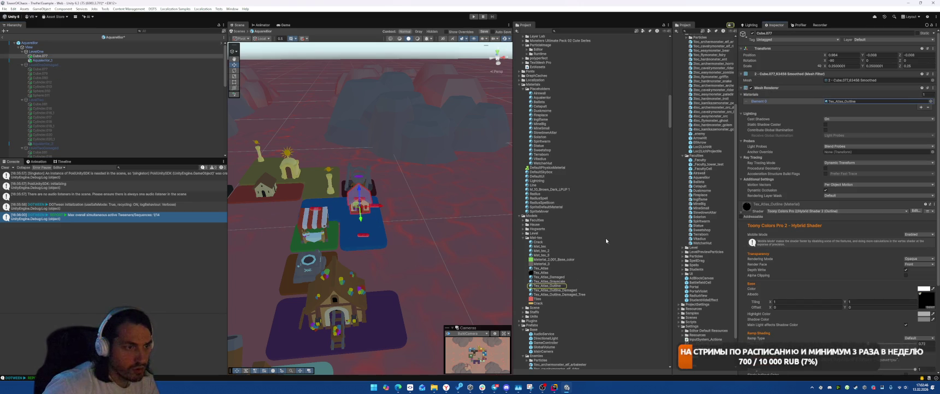
pyautogui.moveTo(541, 268)
pyautogui.mouseDown()
pyautogui.moveTo(629, 208)
pyautogui.moveTo(874, 101)
pyautogui.mouseUp()
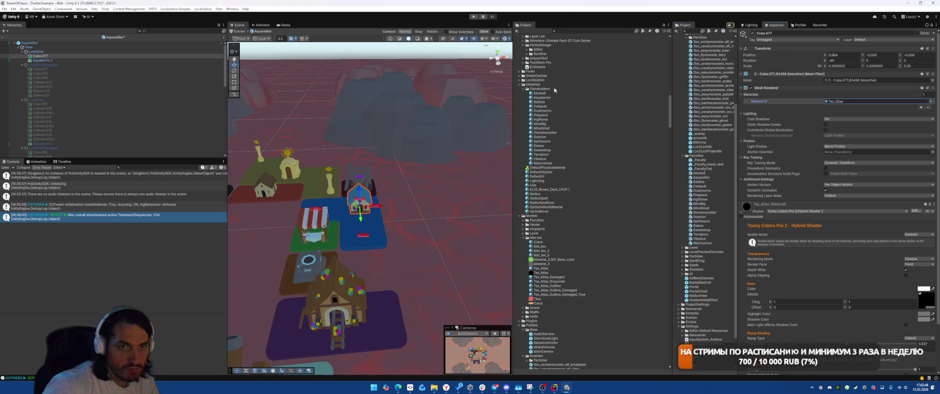
# Step: Show LevelOneDamaged instead of LevelOne and delete its unwanted cubes and sphere
pyautogui.click(36, 52)
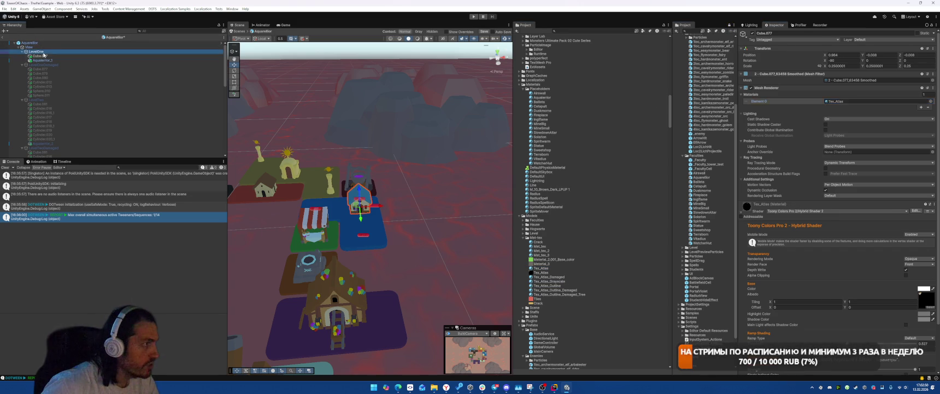
pyautogui.hotkey('alt', 'shift', 'a')
pyautogui.click(44, 64)
pyautogui.hotkey('alt', 'shift', 'a')
pyautogui.click(39, 69)
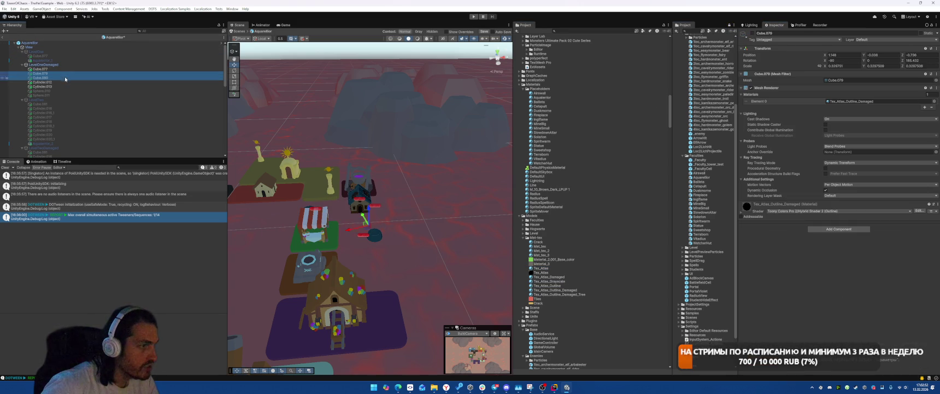
pyautogui.keyDown('shift'); pyautogui.click(64, 91); pyautogui.keyUp('shift')
pyautogui.press('Delete')
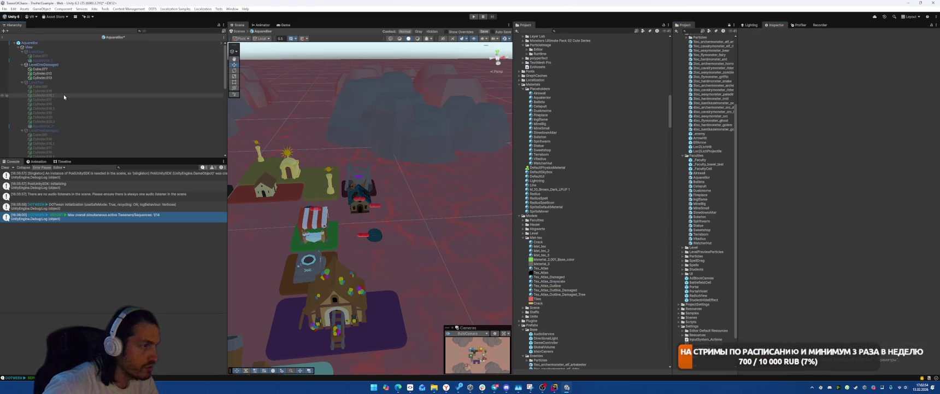
# Step: Delete leftover Cylinder.012/.013, give Cube.077 Tex_Atlas_Damaged, then hide LevelOneDamaged
pyautogui.click(62, 73)
pyautogui.hotkey('shift', 'Down')
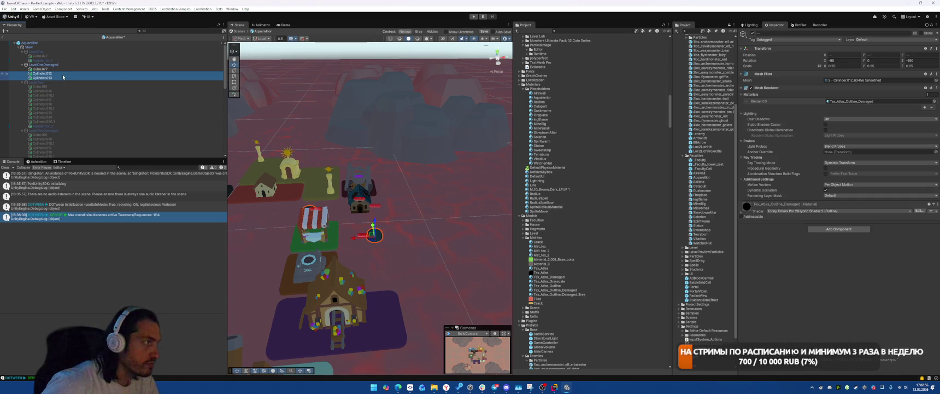
pyautogui.press('Delete')
pyautogui.click(55, 70)
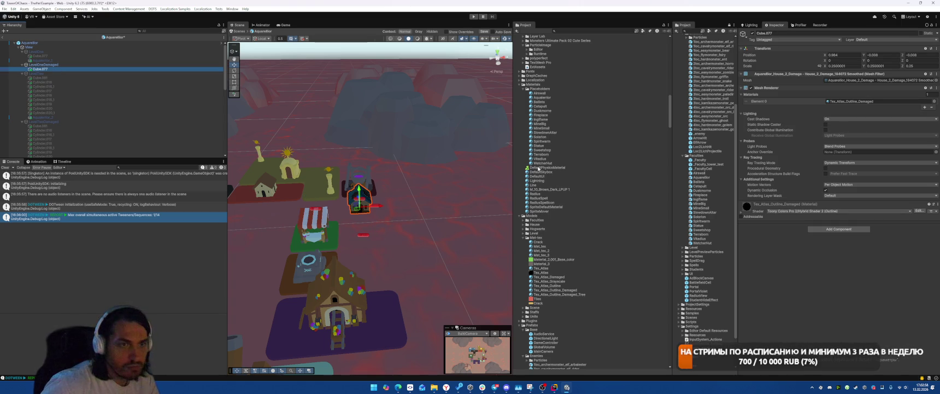
pyautogui.moveTo(550, 276)
pyautogui.mouseDown()
pyautogui.moveTo(793, 121)
pyautogui.moveTo(875, 102)
pyautogui.mouseUp()
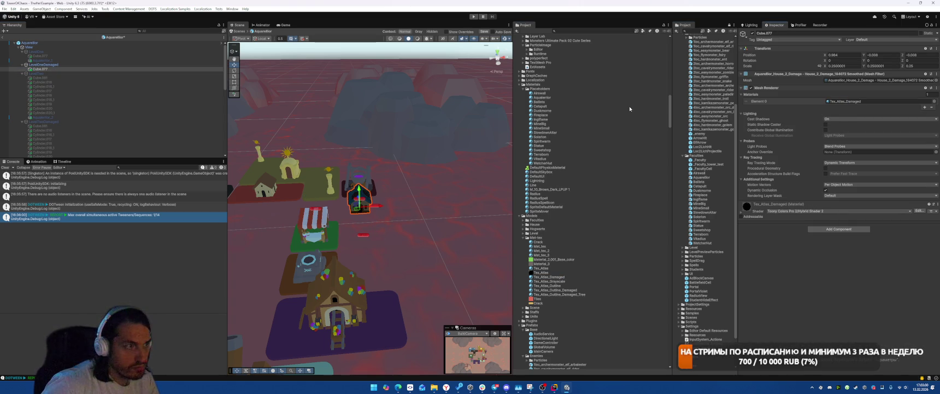
pyautogui.click(47, 64)
pyautogui.hotkey('alt', 'shift', 'a')
# Step: Show LevelTwo and delete the stray Cylinder.018 and Cylinder.020 pairs
pyautogui.click(46, 73)
pyautogui.hotkey('alt', 'shift', 'a')
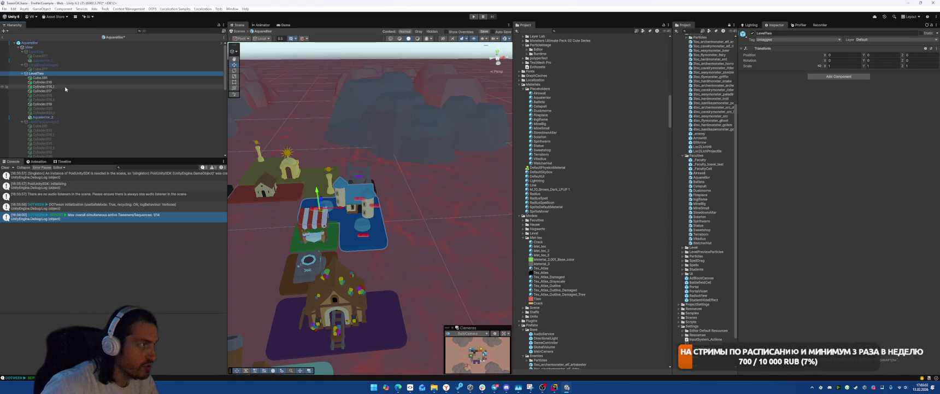
pyautogui.click(54, 95)
pyautogui.keyDown('shift'); pyautogui.click(196, 101); pyautogui.keyUp('shift')
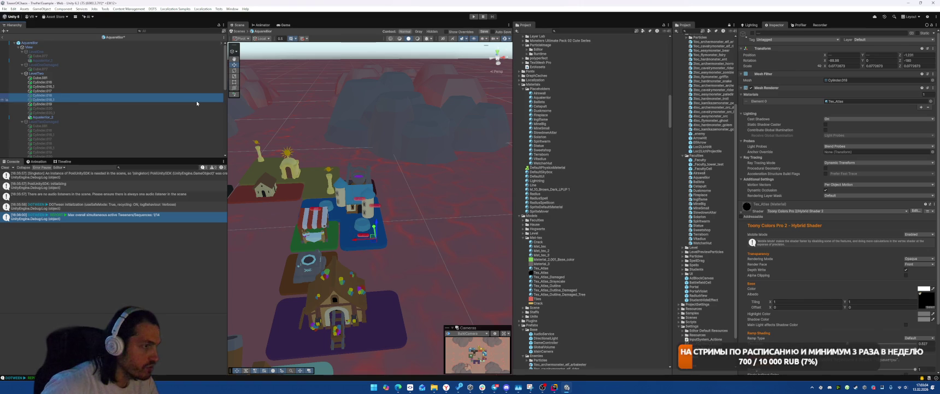
pyautogui.press('Delete')
pyautogui.click(135, 101)
pyautogui.hotkey('shift', 'Down')
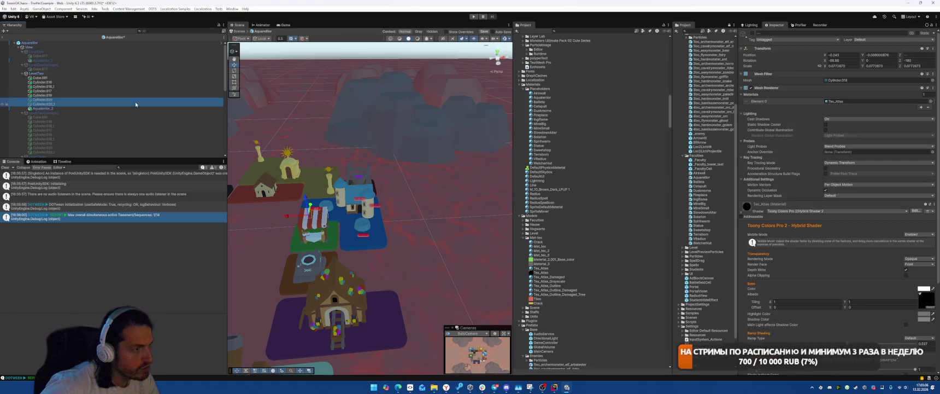
pyautogui.press('Delete')
# Step: Show the LevelThree castle and delete stray Sphere.014, Cube.084 and Cube.085
pyautogui.doubleClick(157, 98)
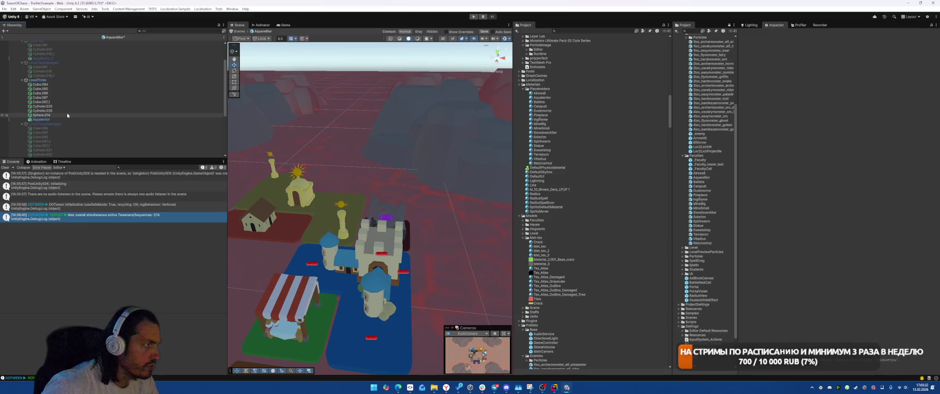
pyautogui.click(63, 115)
pyautogui.scroll(5, 326, 213)
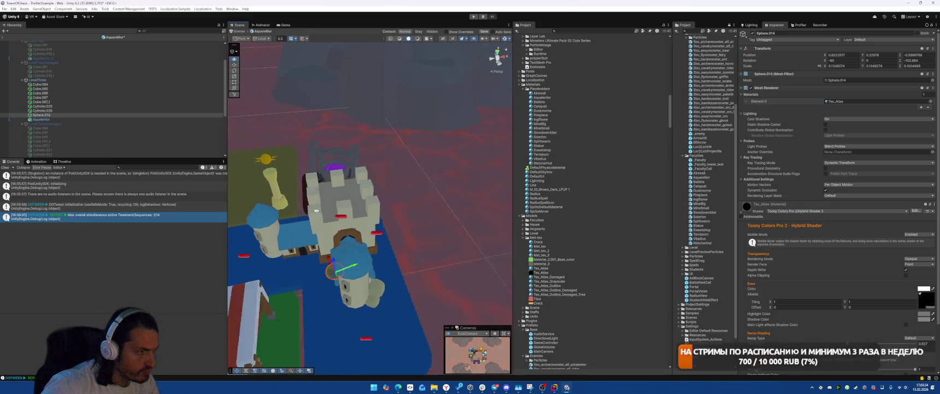
pyautogui.press('Delete')
pyautogui.moveTo(387, 247)
pyautogui.mouseDown()
pyautogui.moveTo(442, 270)
pyautogui.moveTo(361, 312)
pyautogui.moveTo(431, 282)
pyautogui.moveTo(477, 293)
pyautogui.moveTo(413, 307)
pyautogui.mouseUp()
pyautogui.click(358, 316)
pyautogui.press('Delete')
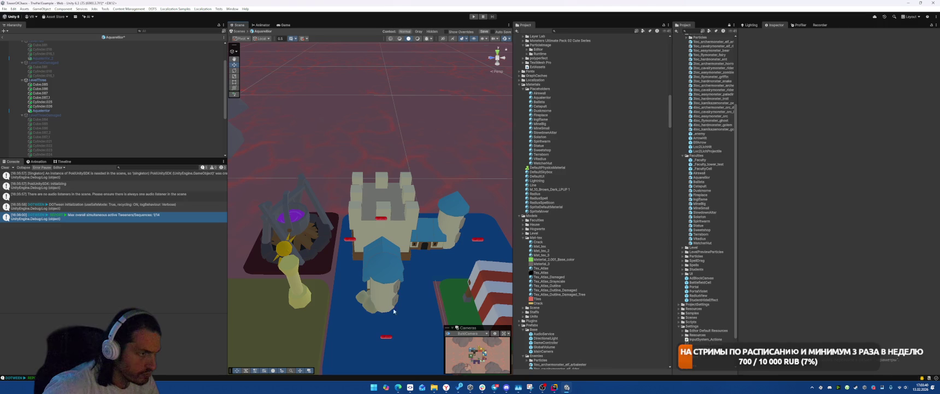
pyautogui.click(412, 307)
pyautogui.press('Delete')
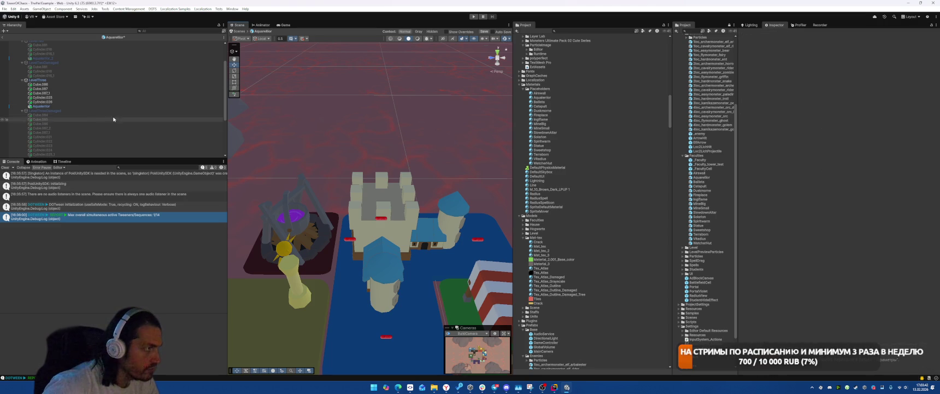
# Step: Give castle pieces Cube.086 through Cylinder.026 the plain Tex_Atlas material and hide LevelThree
pyautogui.click(105, 102)
pyautogui.keyDown('shift'); pyautogui.click(117, 84); pyautogui.keyUp('shift')
pyautogui.moveTo(382, 130); pyautogui.dragTo(585, 130)
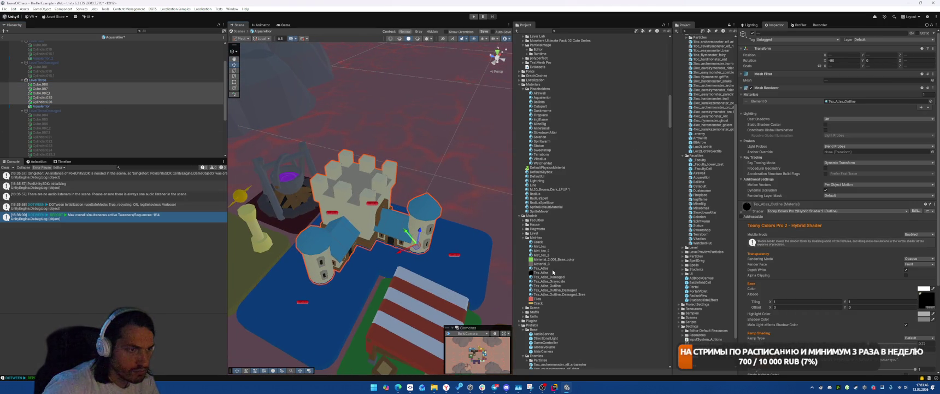
pyautogui.moveTo(541, 269); pyautogui.dragTo(875, 101)
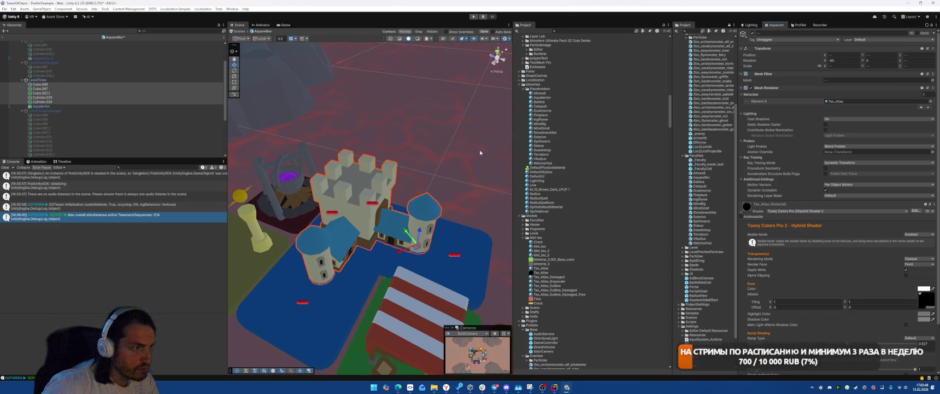
pyautogui.press('h')
pyautogui.click(74, 80)
# Step: Hide LevelThree and delete the four stray cylinders Cylinder.021 to Cylinder.024 in LevelThreeDamaged
pyautogui.press('h')
pyautogui.press('h')
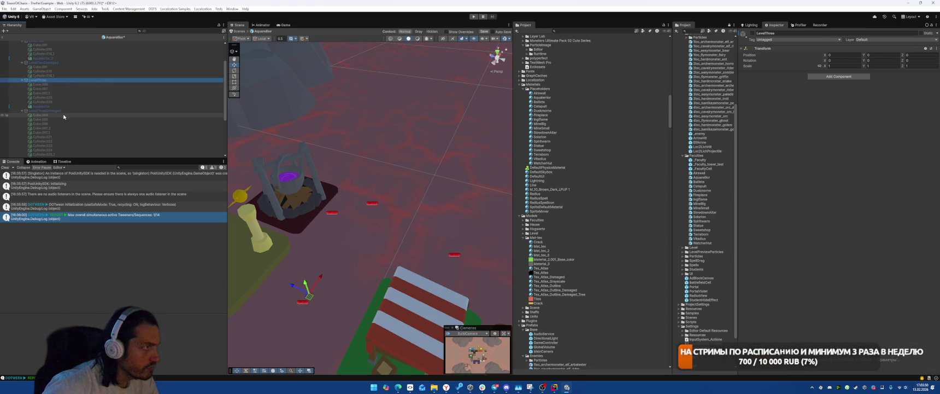
pyautogui.click(65, 110)
pyautogui.press('h')
pyautogui.click(75, 137)
pyautogui.scroll(-3, 88, 109)
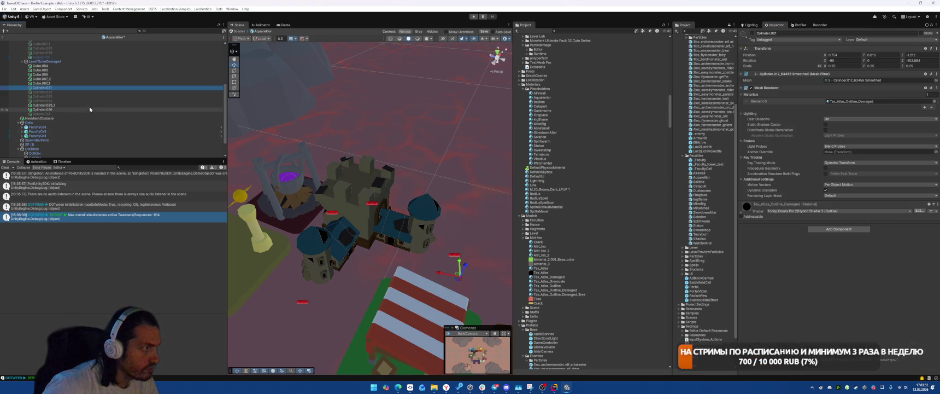
pyautogui.keyDown('shift'); pyautogui.click(100, 101); pyautogui.keyUp('shift')
pyautogui.press('Delete')
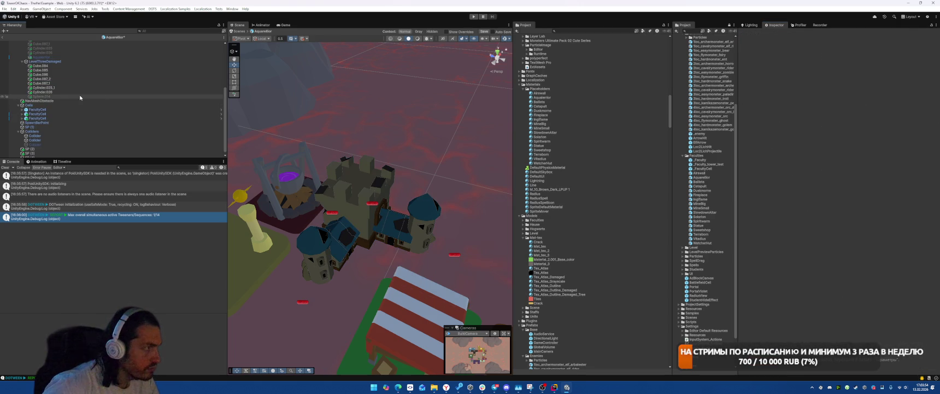
# Step: Delete stray Sphere.014, Cube.085 and Cube.084 from the damaged castle
pyautogui.click(80, 96)
pyautogui.press('Delete')
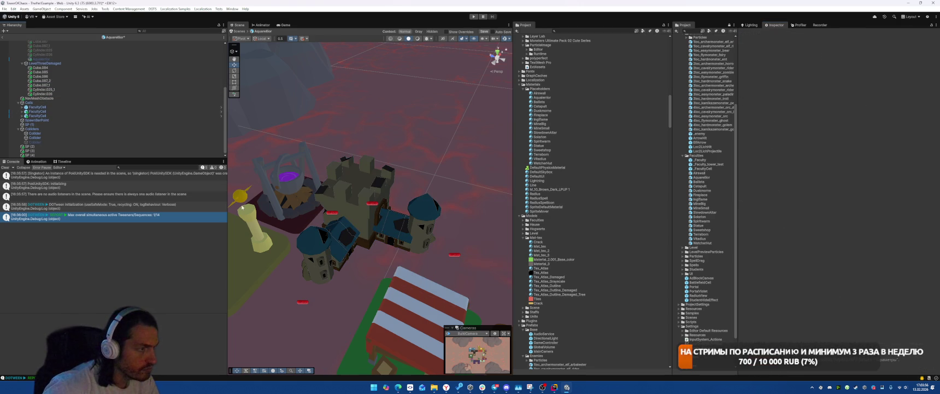
pyautogui.moveTo(328, 235)
pyautogui.mouseDown()
pyautogui.moveTo(283, 229)
pyautogui.moveTo(412, 272)
pyautogui.mouseUp()
pyautogui.click(443, 266)
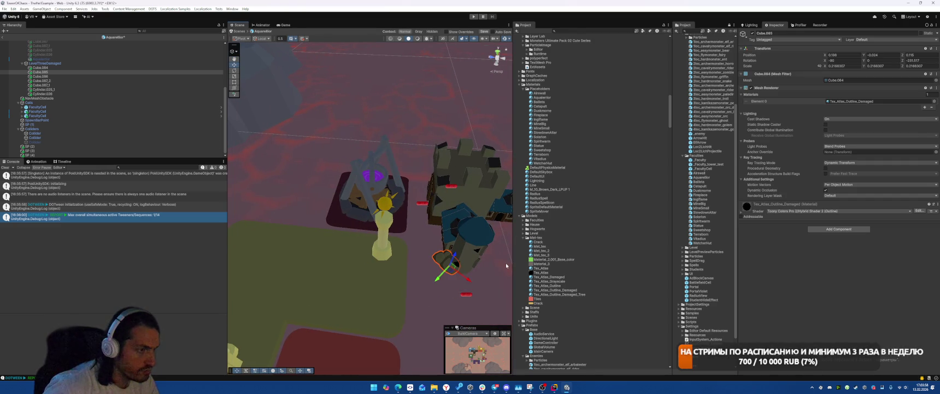
pyautogui.press('Delete')
pyautogui.moveTo(506, 266); pyautogui.dragTo(283, 265)
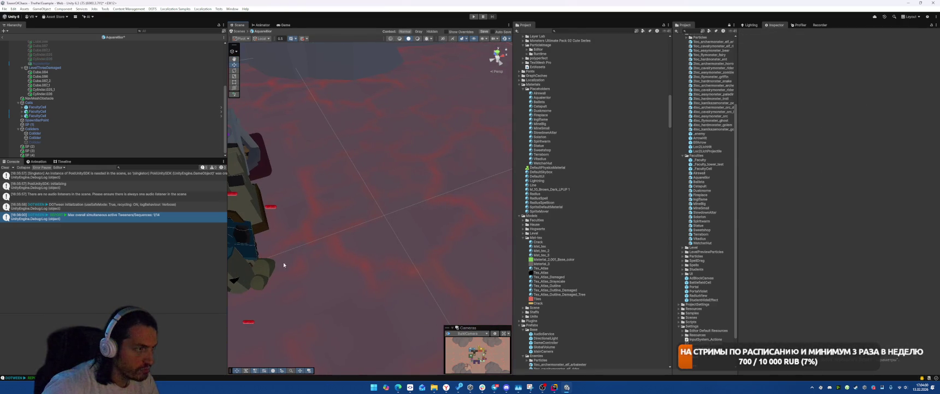
pyautogui.click(283, 265)
pyautogui.press('Delete')
pyautogui.moveTo(352, 273); pyautogui.dragTo(307, 229)
# Step: Give the five damaged castle pieces Tex_Atlas_Damaged and hide LevelThreeDamaged
pyautogui.click(117, 76)
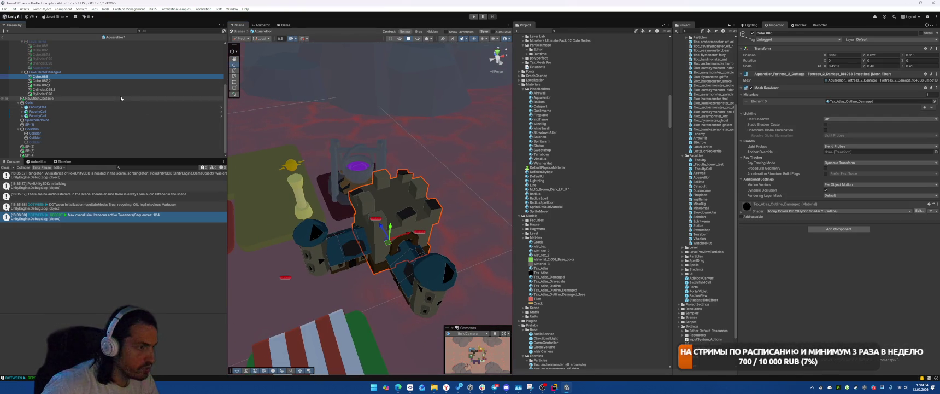
pyautogui.click(83, 72)
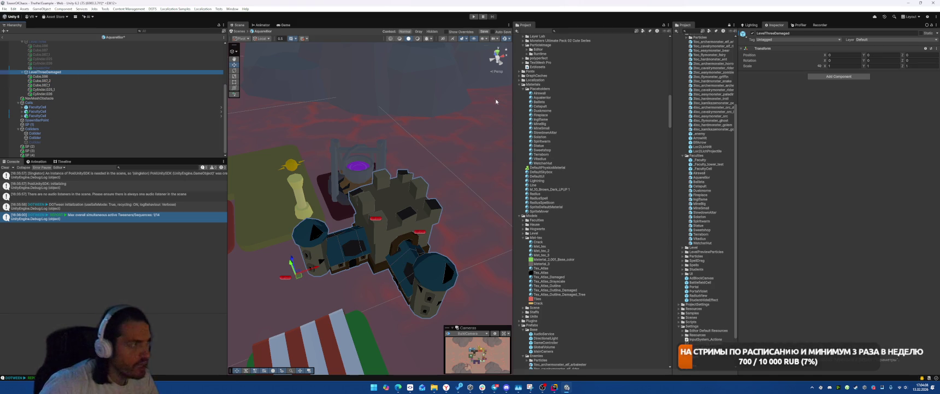
pyautogui.press('Down')
pyautogui.hotkey('shift', 'Down')
pyautogui.hotkey('shift', 'Down')
pyautogui.hotkey('shift', 'Down')
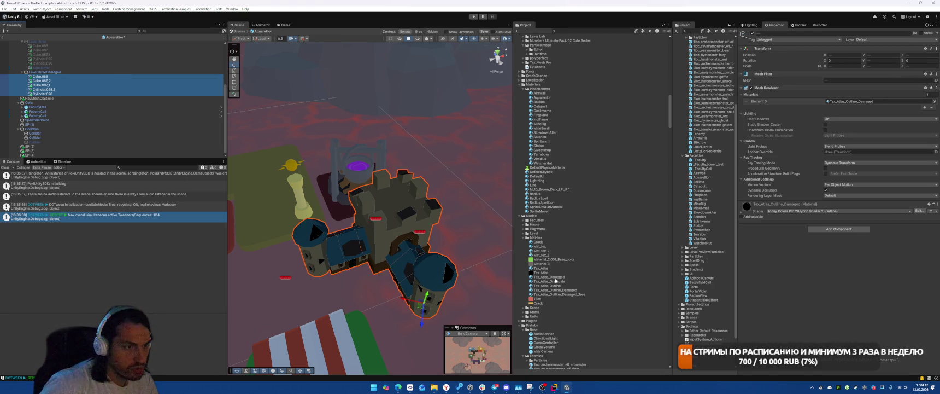
pyautogui.moveTo(539, 277)
pyautogui.mouseDown()
pyautogui.moveTo(684, 164)
pyautogui.moveTo(875, 102)
pyautogui.mouseUp()
pyautogui.click(45, 72)
pyautogui.hotkey('alt', 'shift', 'a')
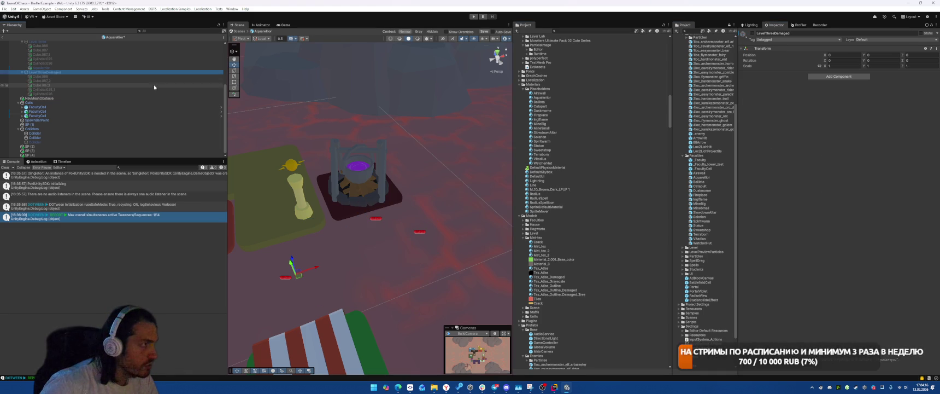
# Step: Reactivate LevelOne and preview the whole top-down board in the Game view
pyautogui.scroll(5, 74, 56)
pyautogui.click(74, 51)
pyautogui.hotkey('alt', 'shift', 'a')
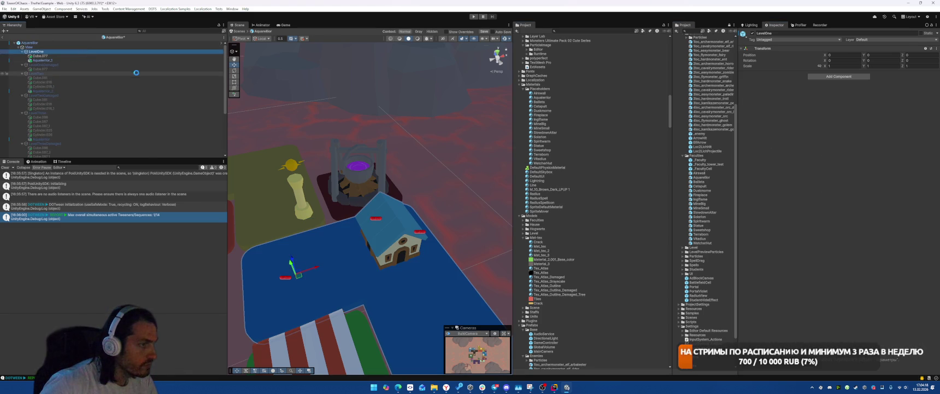
pyautogui.click(282, 25)
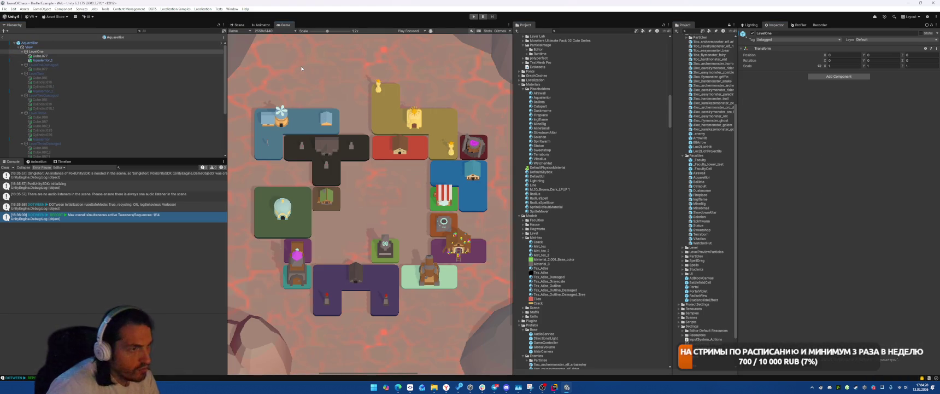
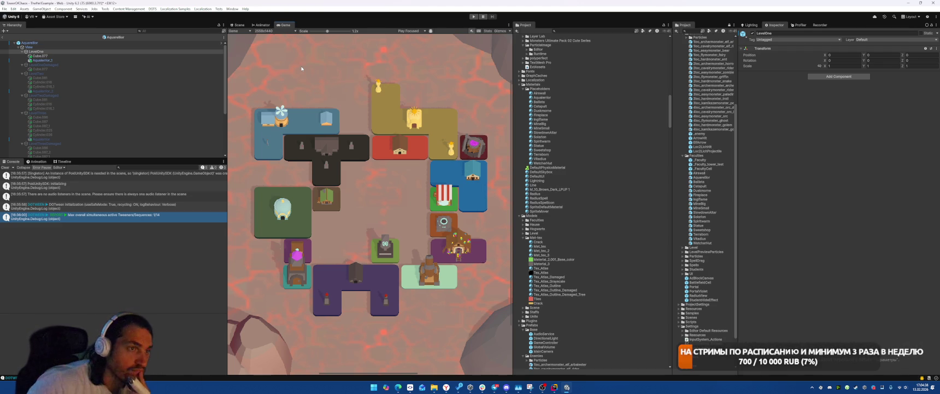
# Step: Eyedrop a pale, slightly pinkish white from the Game view into the Sweetshop material's Albedo colour
pyautogui.click(551, 149)
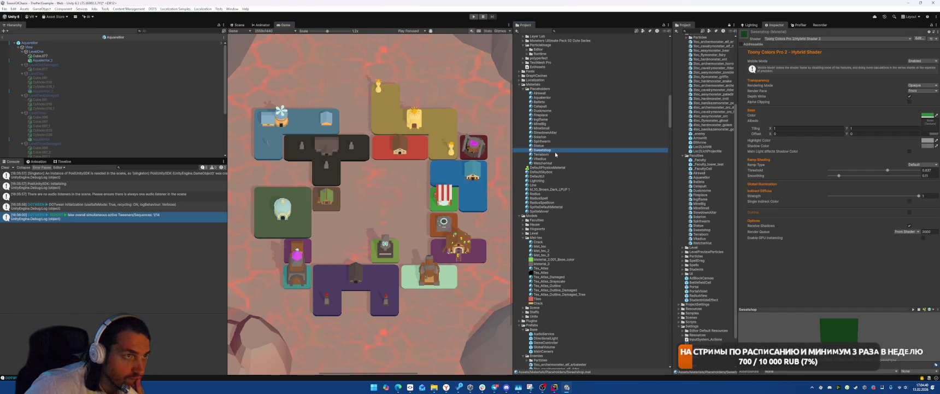
pyautogui.click(937, 116)
pyautogui.click(447, 195)
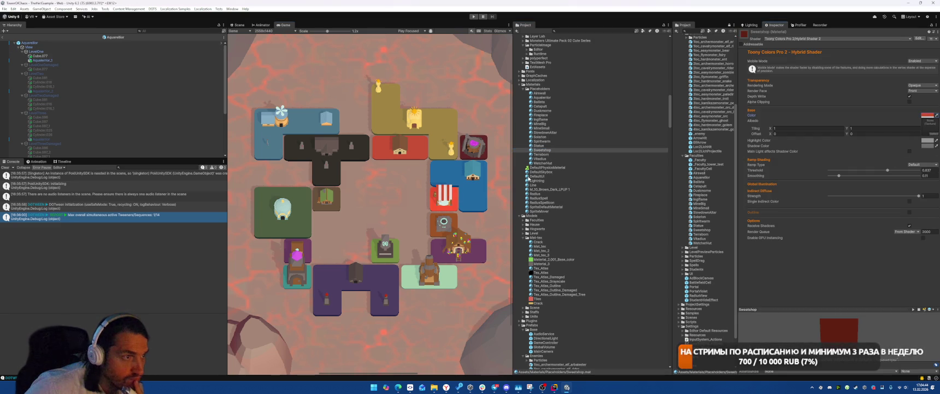
pyautogui.click(936, 116)
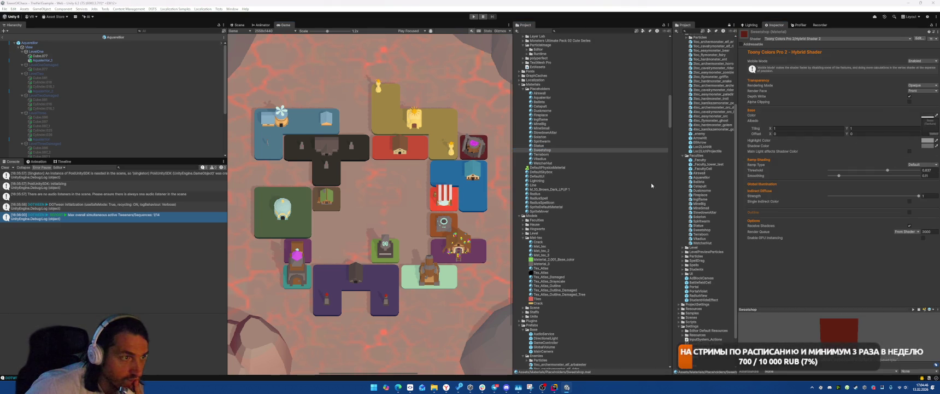
pyautogui.click(514, 194)
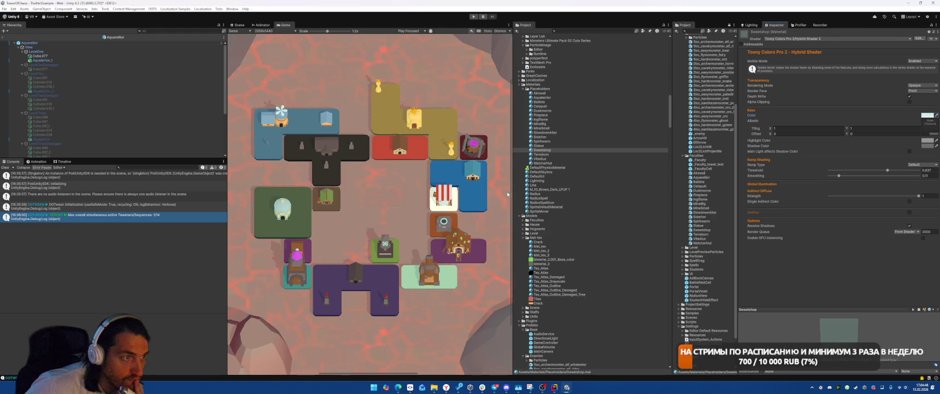
pyautogui.click(936, 116)
pyautogui.click(452, 195)
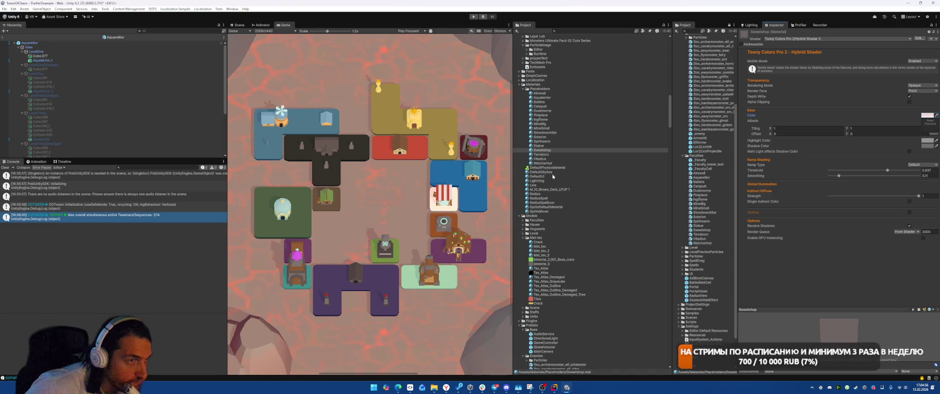
pyautogui.click(543, 163)
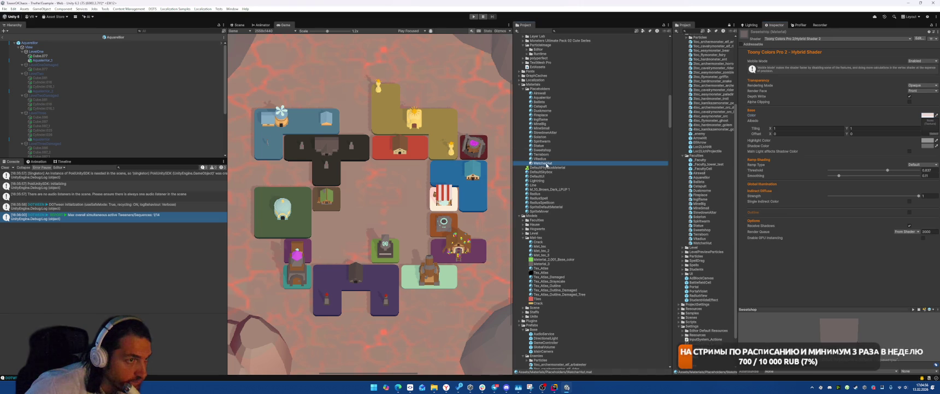
# Step: Resample the WatcherHut material colour, trying green before settling on an orange-brown tint
pyautogui.click(936, 116)
pyautogui.click(331, 194)
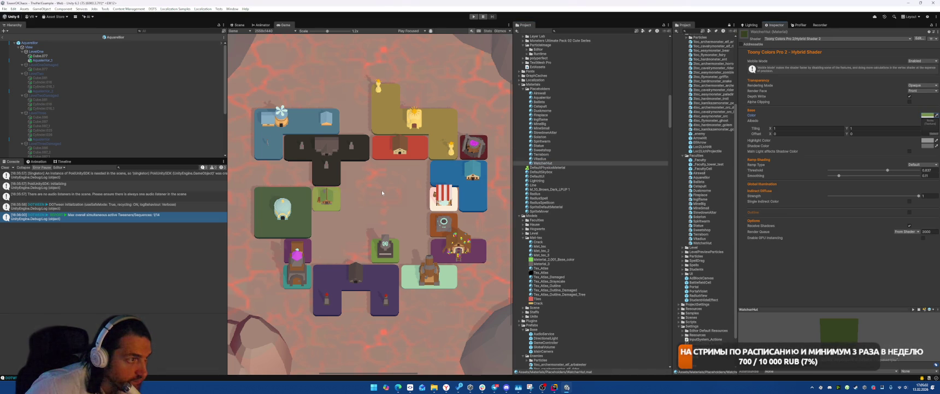
pyautogui.click(937, 115)
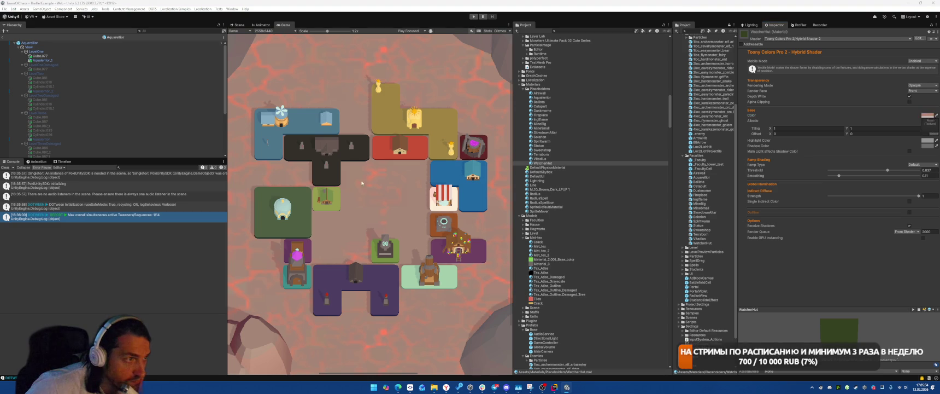
pyautogui.click(328, 202)
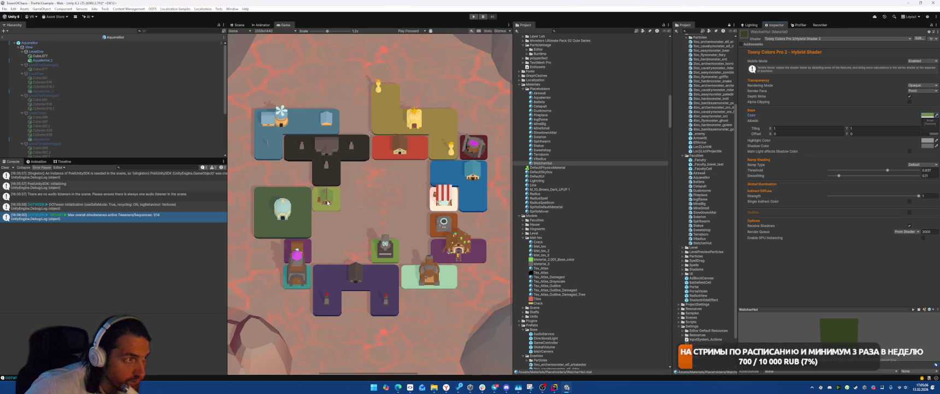
pyautogui.click(936, 115)
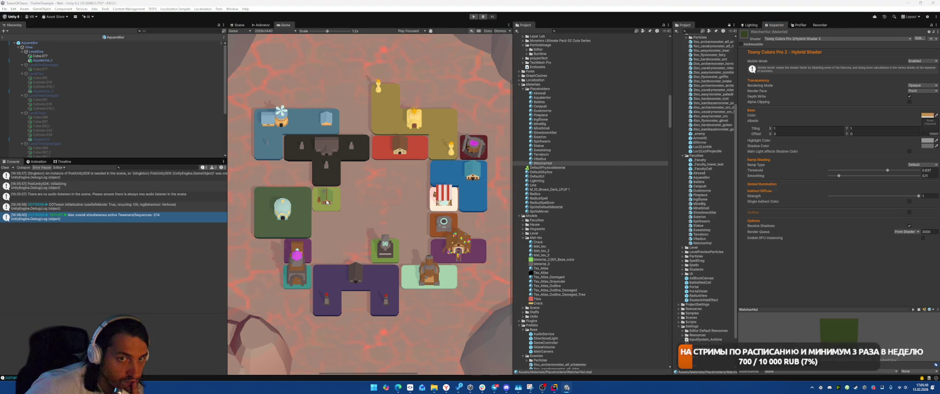
pyautogui.click(421, 183)
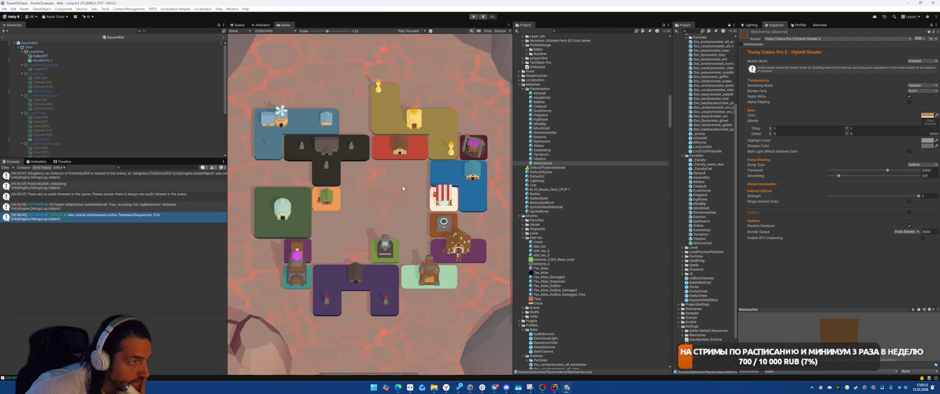
pyautogui.click(936, 115)
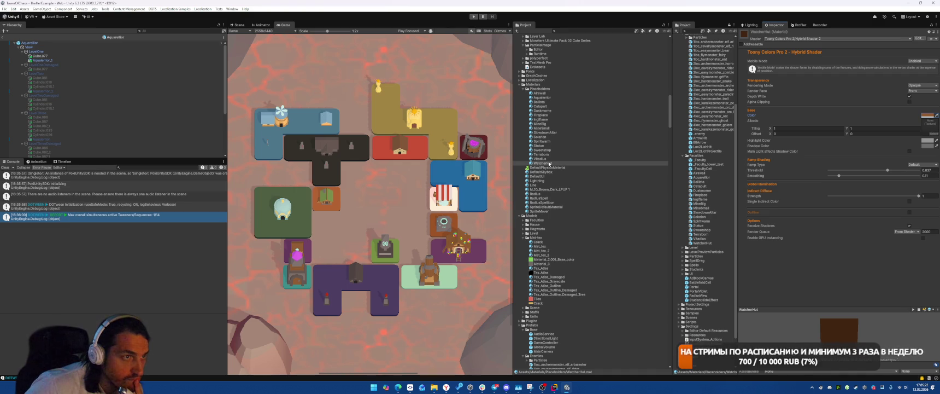
pyautogui.click(547, 110)
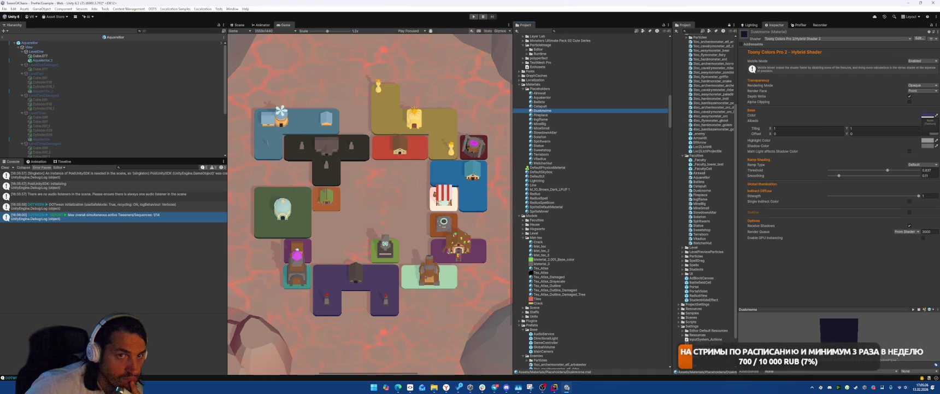
# Step: Give the Fireplace material an orange-brown colour, then zoom the Scene view onto the Sweetshop stall
pyautogui.click(561, 115)
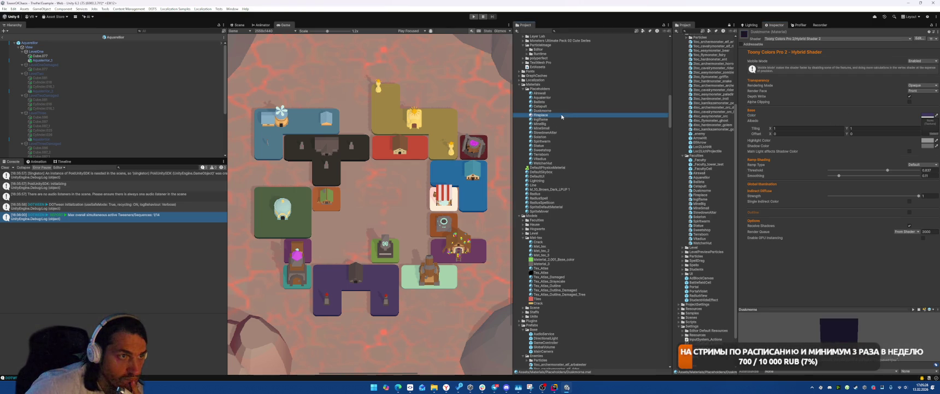
pyautogui.click(937, 115)
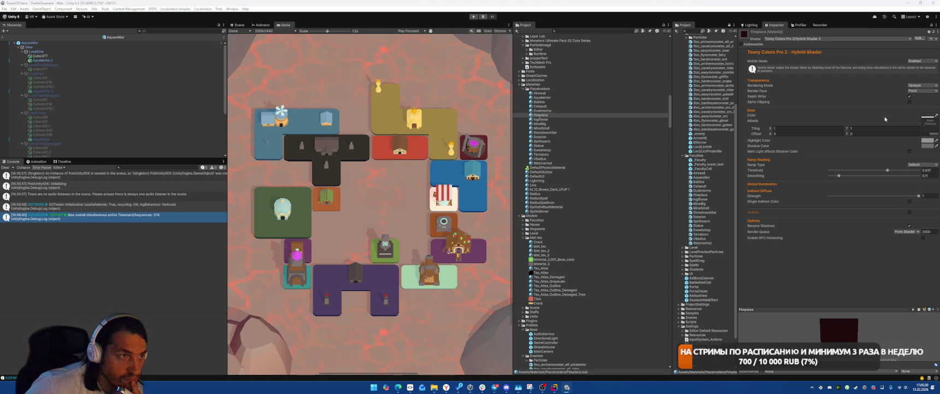
pyautogui.click(476, 152)
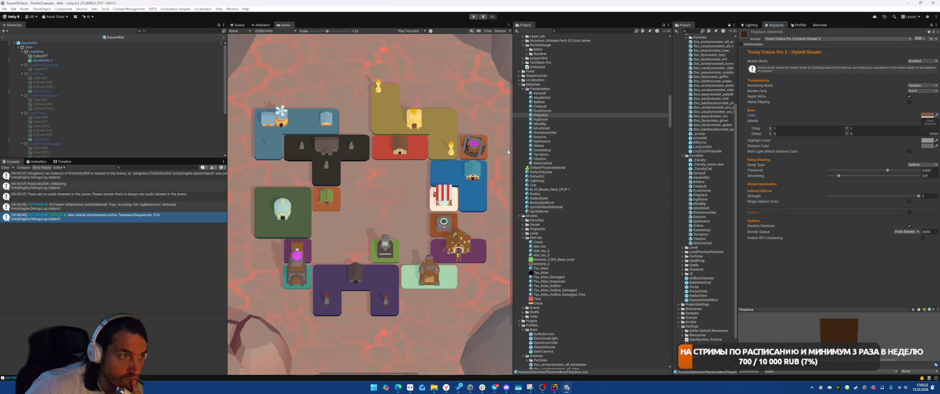
pyautogui.click(936, 116)
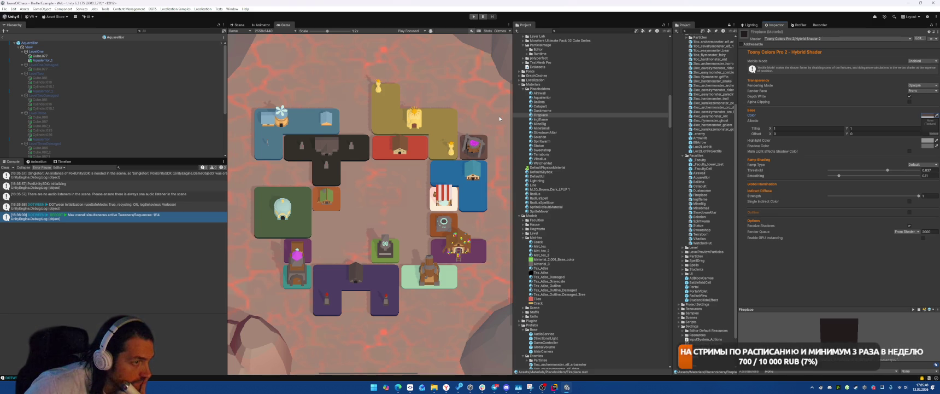
pyautogui.click(239, 24)
pyautogui.moveTo(314, 129); pyautogui.dragTo(366, 163)
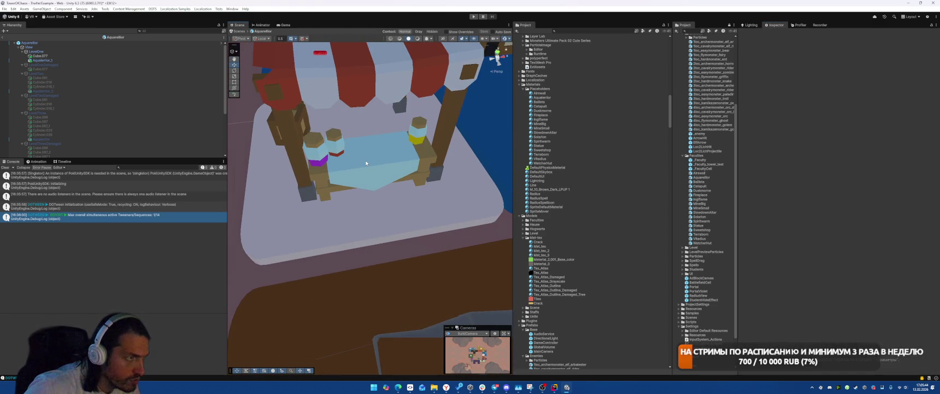
# Step: Exit prefab editing and select the Sweetshop's child awning Cube in the Scene view
pyautogui.click(361, 87)
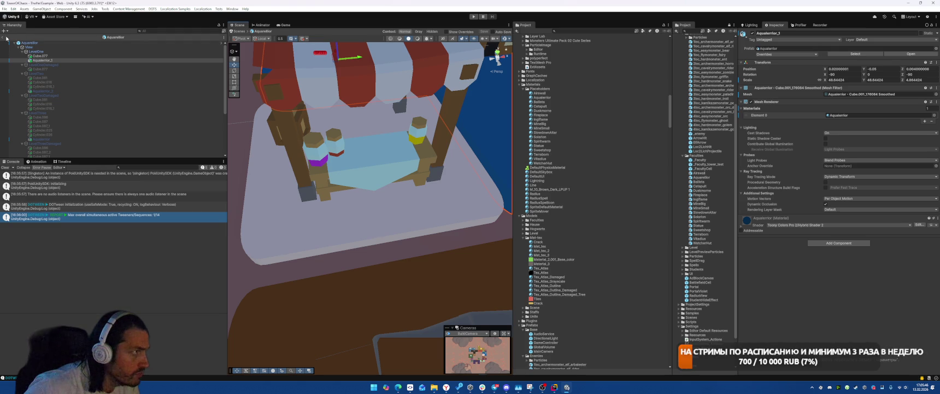
pyautogui.click(1, 31)
pyautogui.click(361, 162)
pyautogui.click(361, 162)
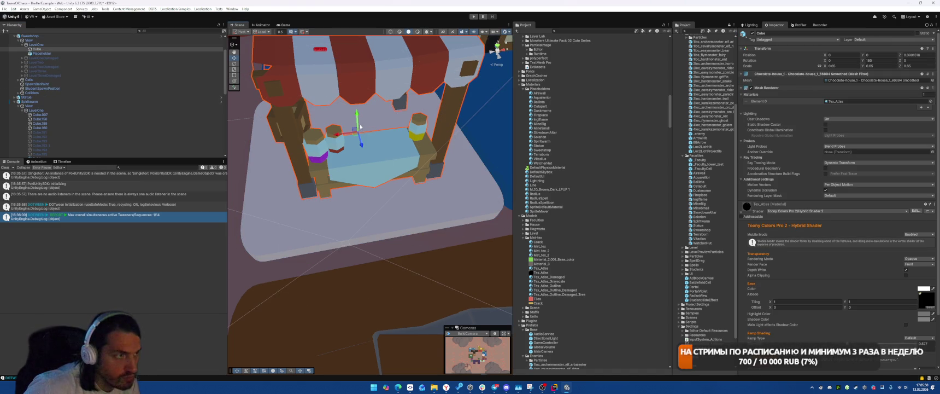
pyautogui.moveTo(361, 127)
pyautogui.mouseDown()
pyautogui.moveTo(365, 158)
pyautogui.moveTo(407, 141)
pyautogui.mouseUp()
pyautogui.scroll(-5, 365, 157)
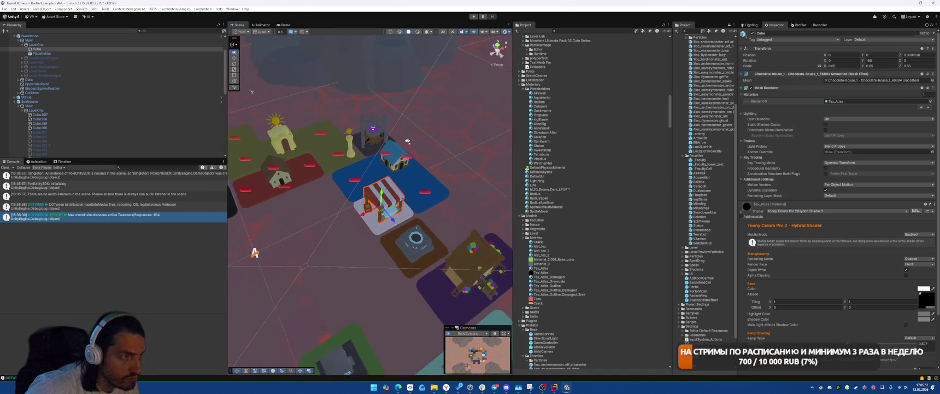
pyautogui.scroll(5, 407, 141)
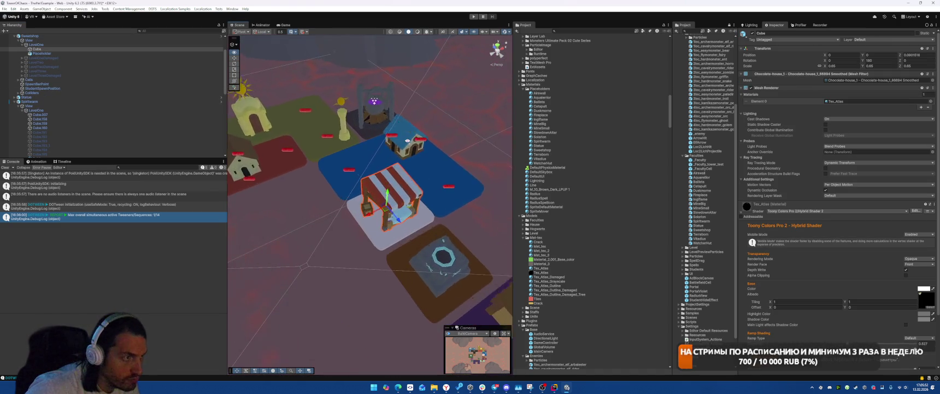
# Step: Set the Cube's Rotation Y to 09, nudge it down-left, and preview it on the game map
pyautogui.doubleClick(881, 61)
pyautogui.write('0')
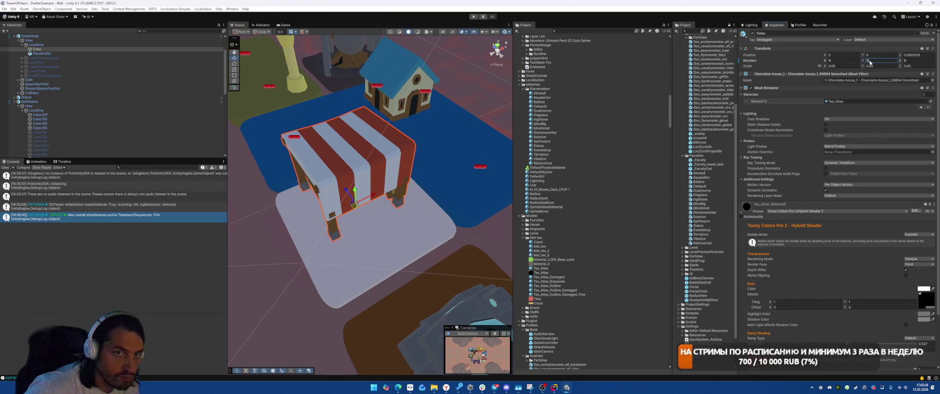
pyautogui.write('9')
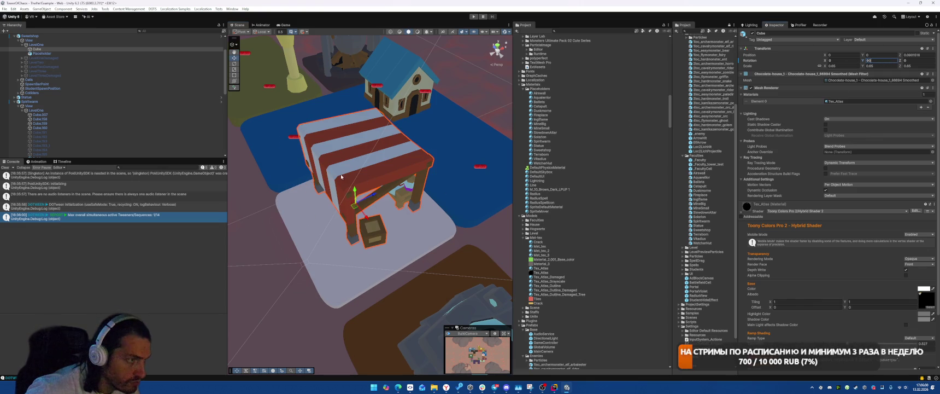
pyautogui.moveTo(355, 209); pyautogui.dragTo(345, 234)
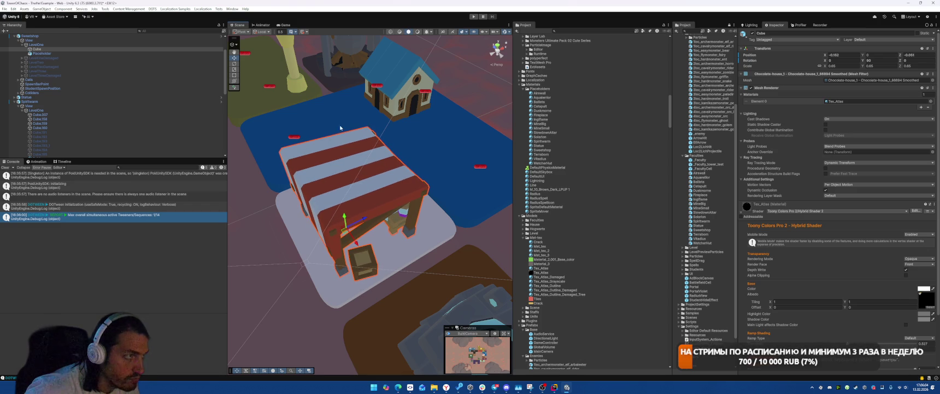
pyautogui.click(283, 25)
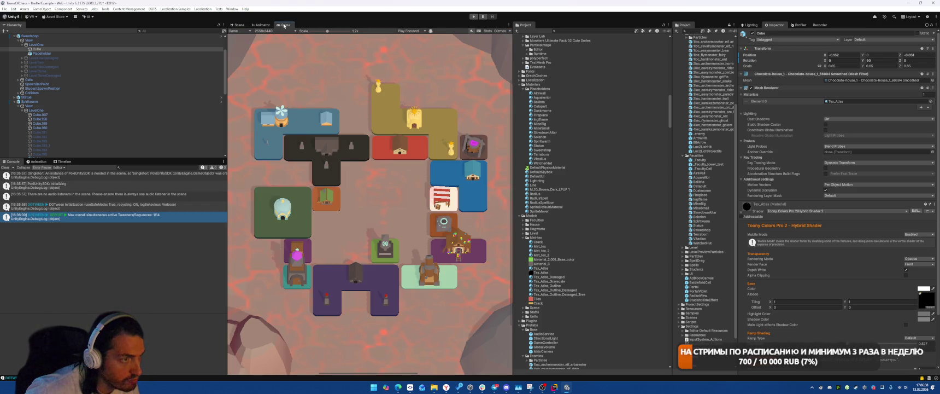
pyautogui.click(239, 25)
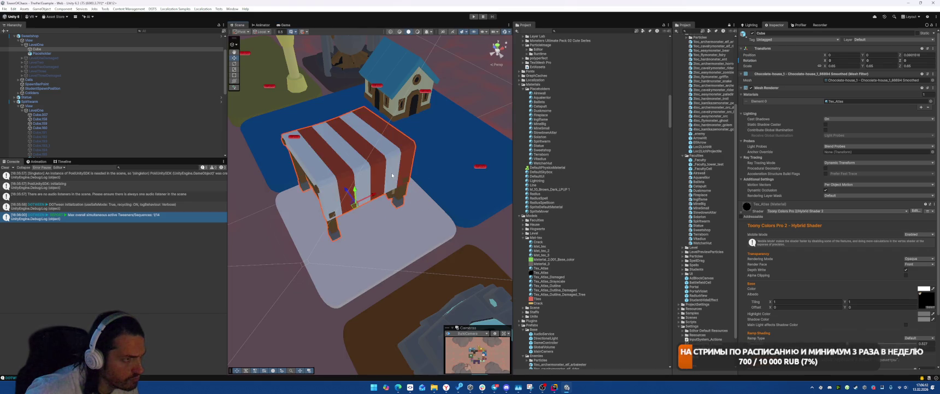
# Step: Open the Sweetshop prefab and activate its LevelTwo object
pyautogui.click(30, 35)
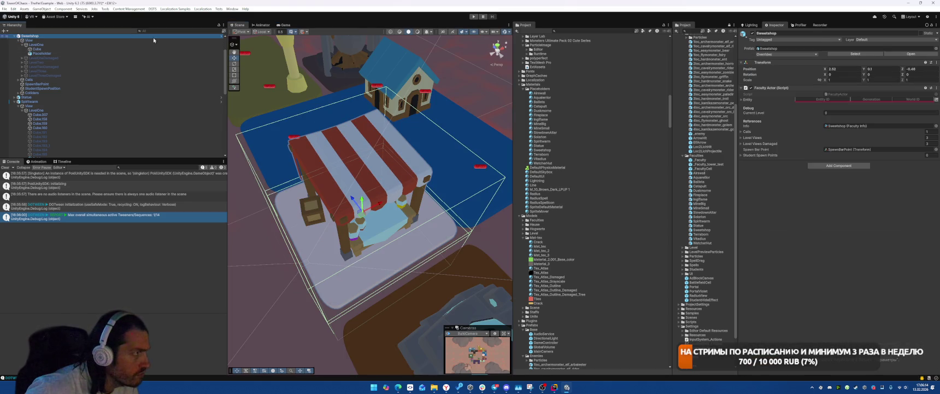
pyautogui.doubleClick(30, 36)
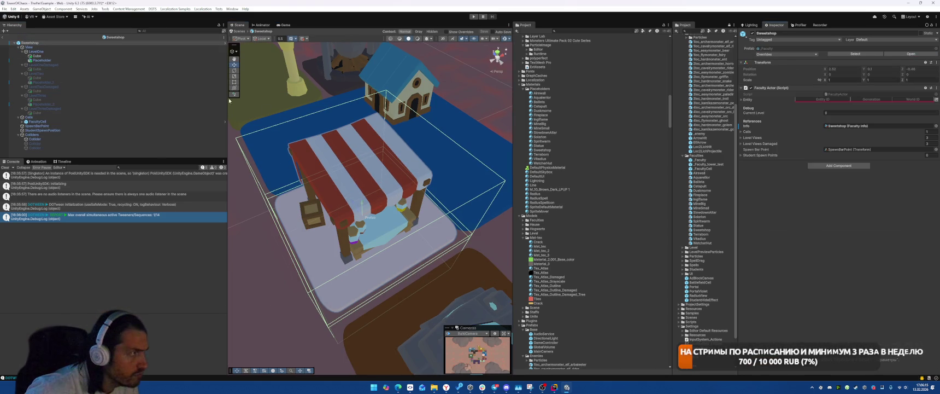
pyautogui.click(81, 55)
pyautogui.click(36, 73)
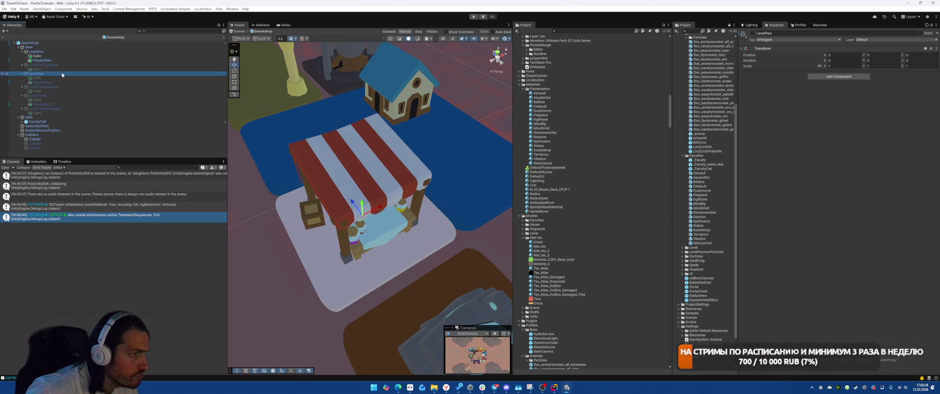
pyautogui.hotkey('shift', 'alt', 'a')
pyautogui.hotkey('shift', 'alt', 'a')
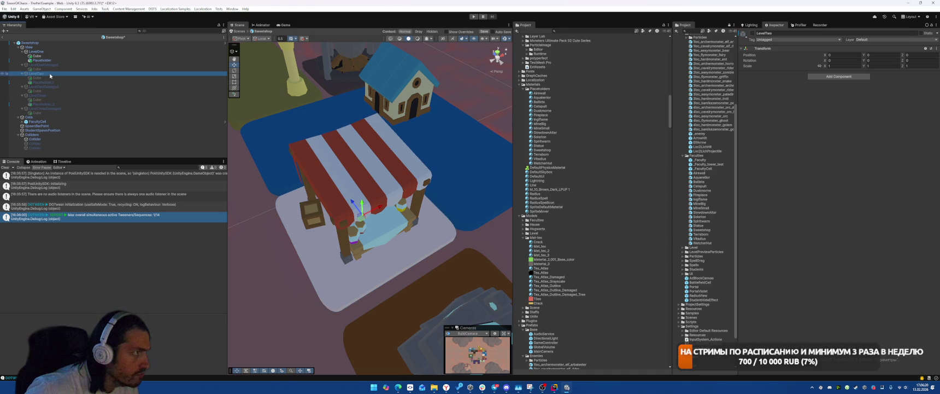
pyautogui.hotkey('shift', 'alt', 'a')
# Step: Briefly show LevelThree's gingerbread house, hide it again, and activate LevelOneDamaged
pyautogui.click(47, 96)
pyautogui.hotkey('shift', 'alt', 'a')
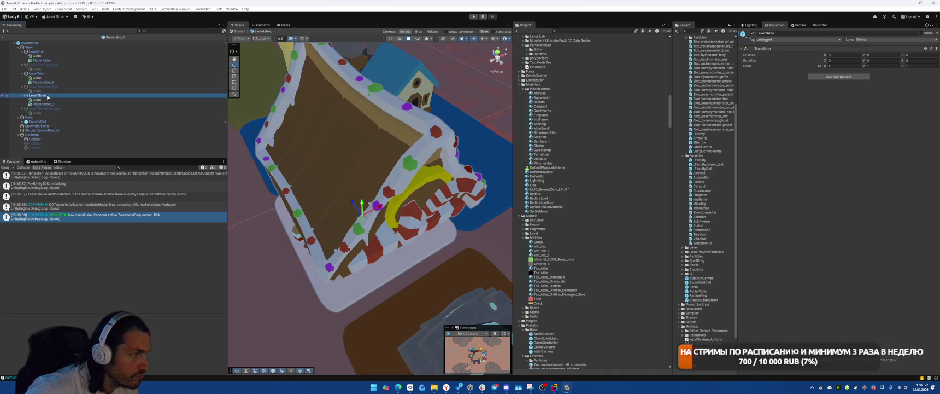
pyautogui.moveTo(311, 158); pyautogui.dragTo(317, 151)
pyautogui.hotkey('shift', 'alt', 'a')
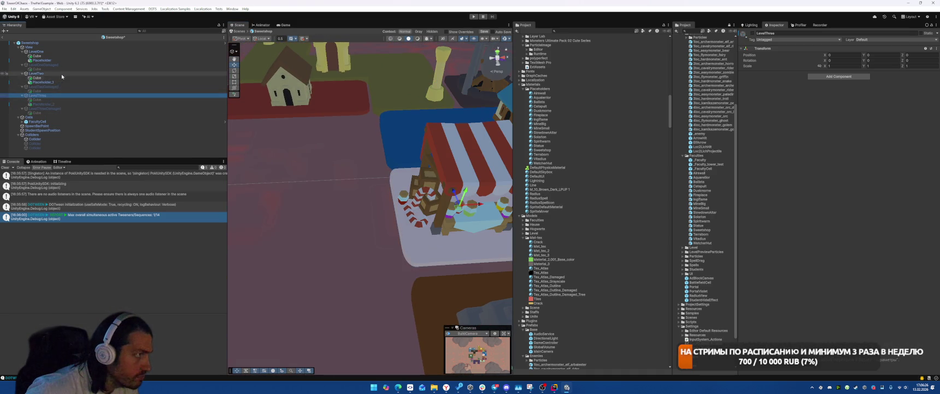
pyautogui.click(61, 73)
pyautogui.click(56, 61)
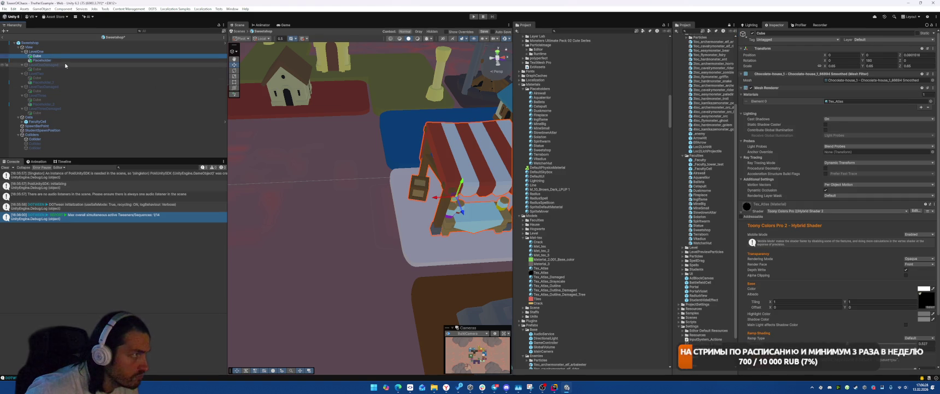
pyautogui.click(65, 65)
pyautogui.hotkey('shift', 'alt', 'a')
# Step: Rotate and shift both awning cubes together around their centre, then check the game map
pyautogui.moveTo(462, 184); pyautogui.dragTo(378, 160)
pyautogui.press('f')
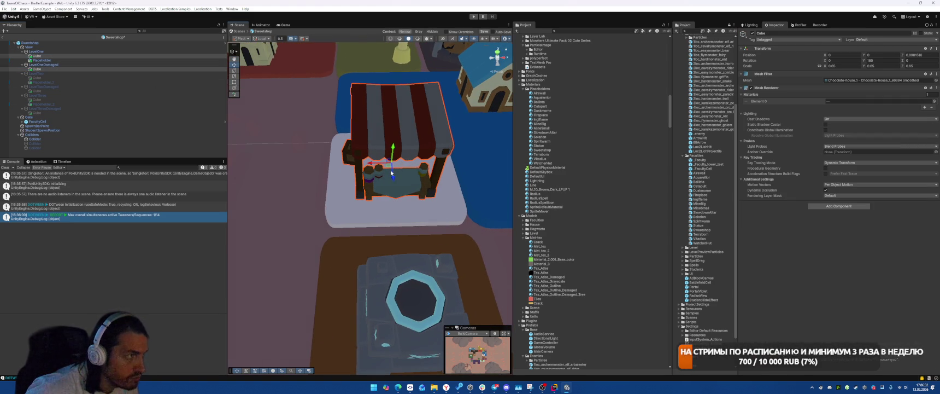
pyautogui.press('z')
pyautogui.press('e')
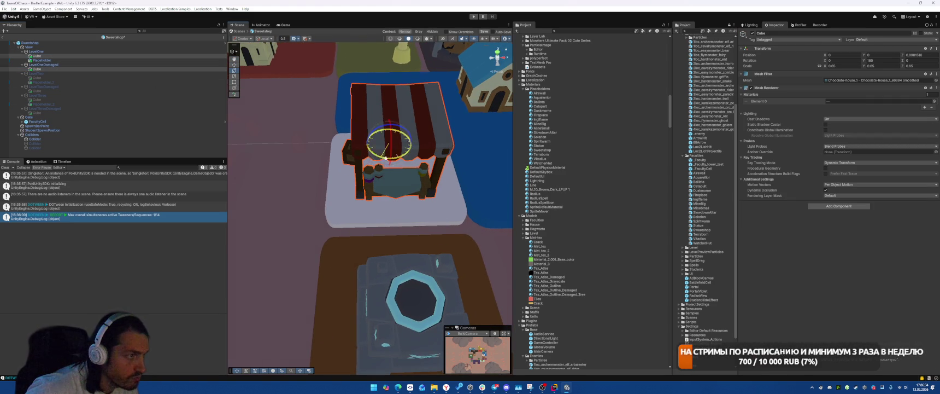
pyautogui.moveTo(403, 155); pyautogui.dragTo(447, 152)
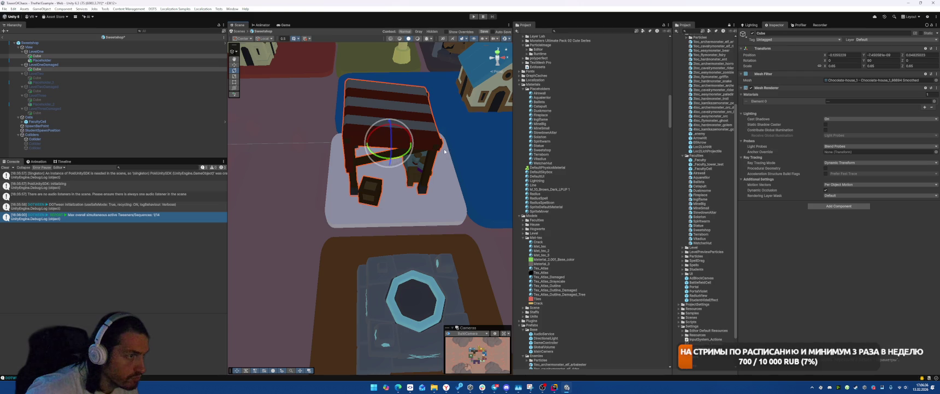
pyautogui.press('w')
pyautogui.moveTo(389, 145)
pyautogui.mouseDown()
pyautogui.moveTo(306, 165)
pyautogui.moveTo(312, 171)
pyautogui.mouseUp()
pyautogui.press('e')
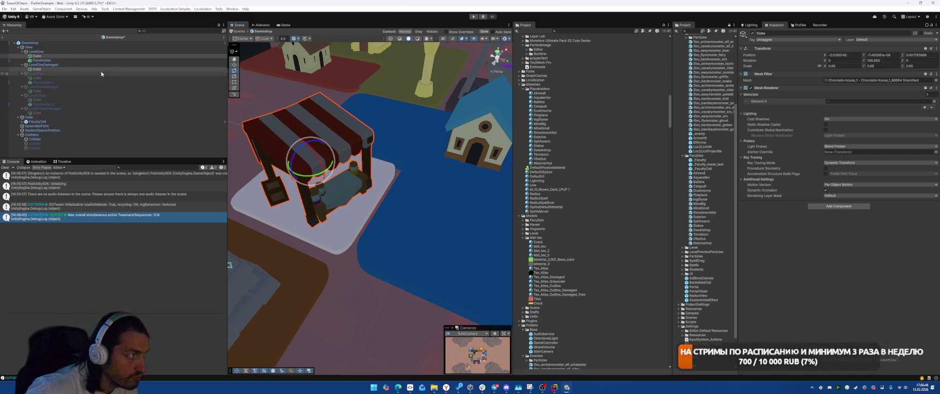
pyautogui.click(74, 65)
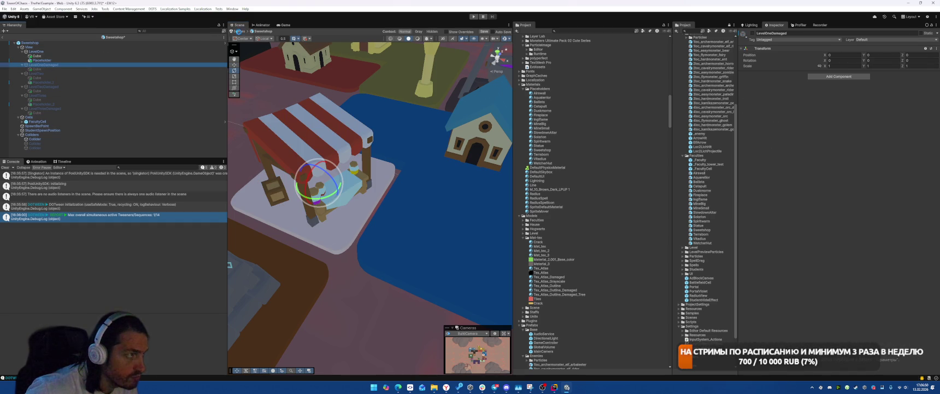
pyautogui.click(284, 24)
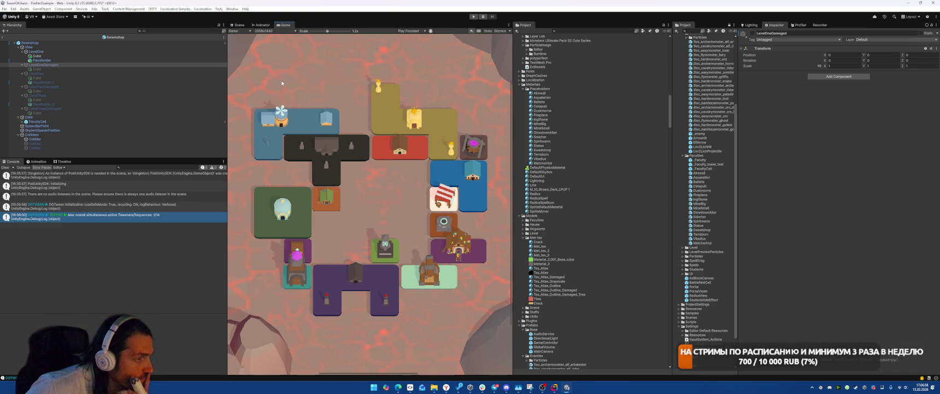
# Step: Click through the LevelOne and LevelTwo objects, then open Sweetshop in Prefab Mode
pyautogui.click(80, 73)
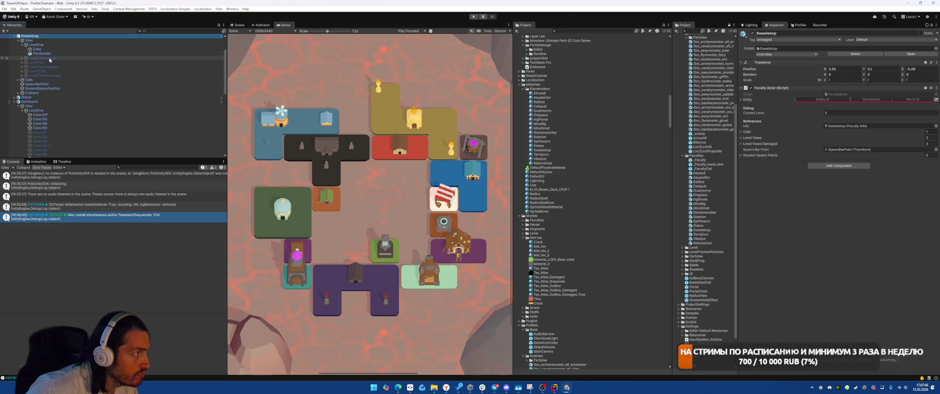
pyautogui.click(47, 62)
pyautogui.click(50, 45)
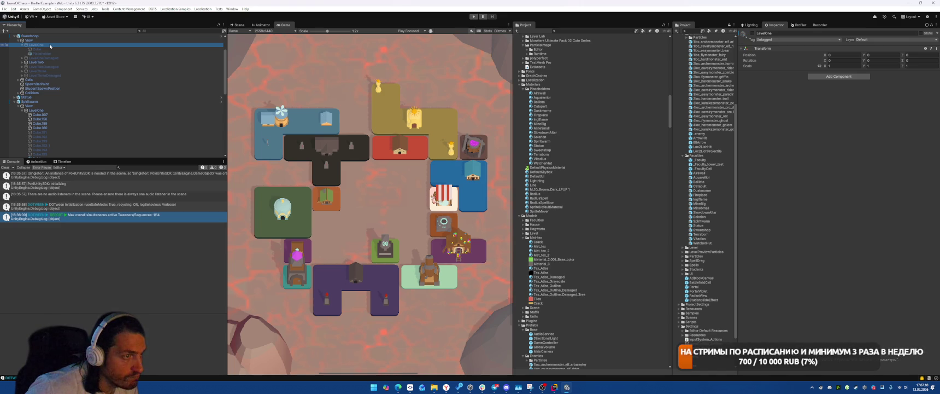
pyautogui.click(48, 62)
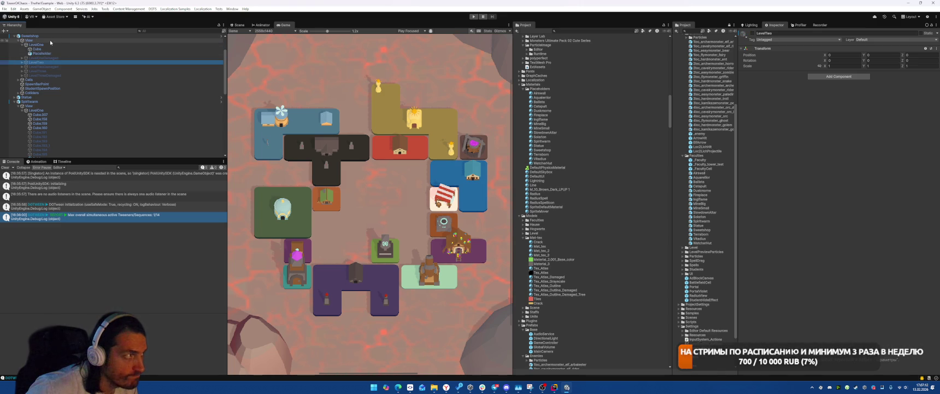
pyautogui.click(51, 36)
pyautogui.click(909, 53)
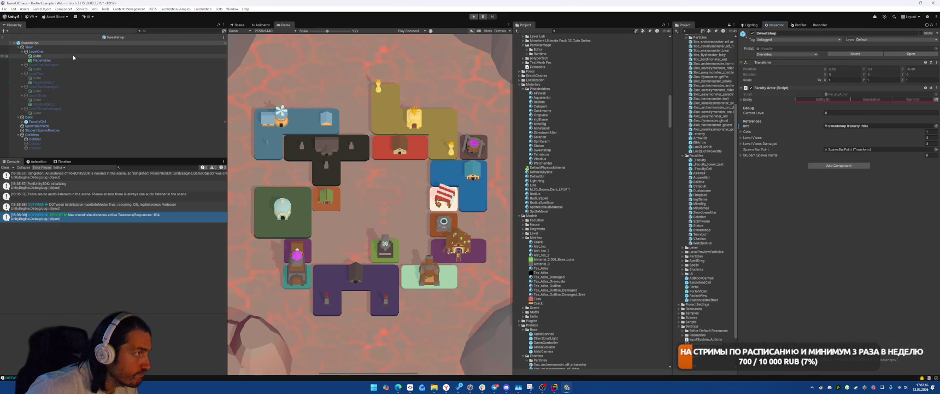
# Step: Copy the LevelOne awning Cube's World Transform
pyautogui.click(63, 56)
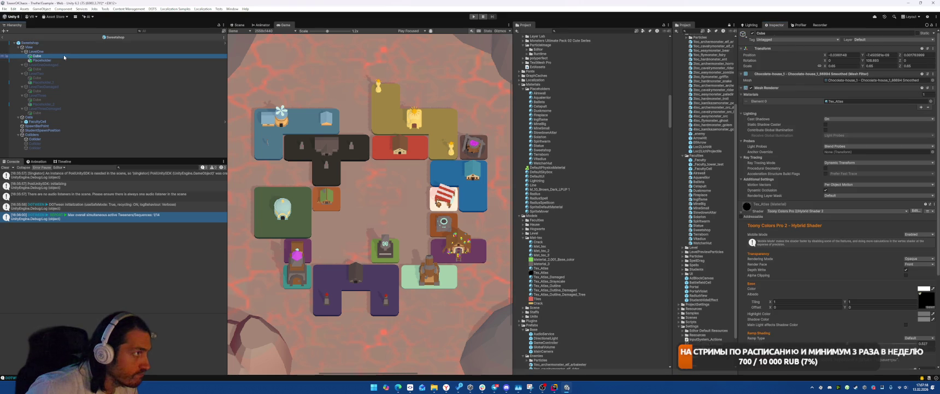
pyautogui.rightClick(770, 49)
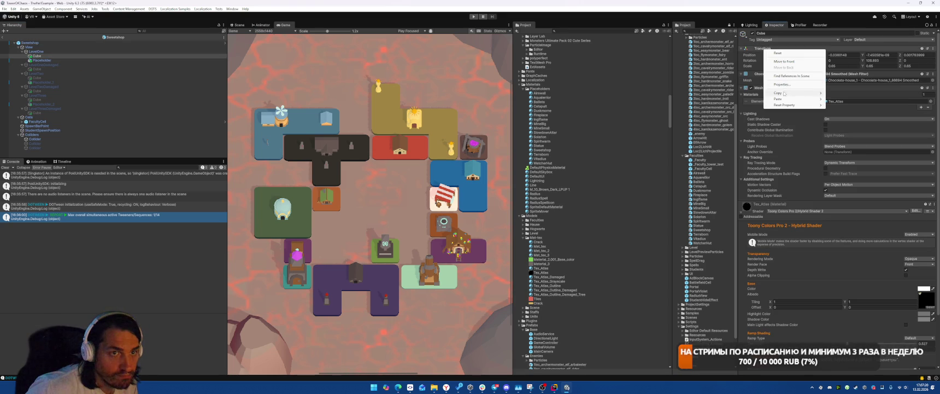
pyautogui.moveTo(792, 93)
pyautogui.click(852, 114)
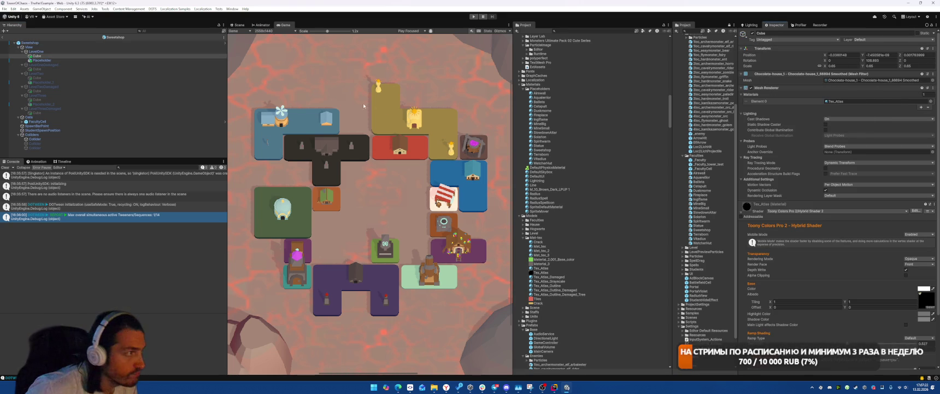
# Step: Activate LevelTwo, hide LevelOne, and multi-select the LevelTwo and LevelTwoDamaged cubes
pyautogui.click(82, 73)
pyautogui.hotkey('alt', 'shift', 'a')
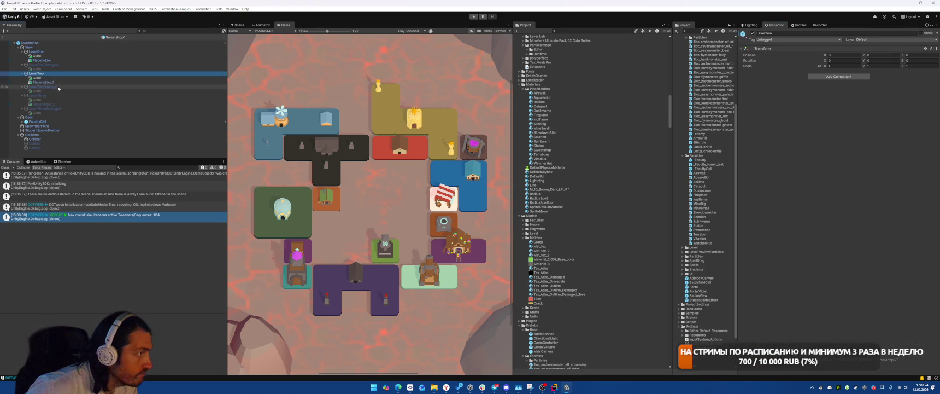
pyautogui.click(58, 86)
pyautogui.keyDown('ctrl'); pyautogui.click(36, 78); pyautogui.keyUp('ctrl')
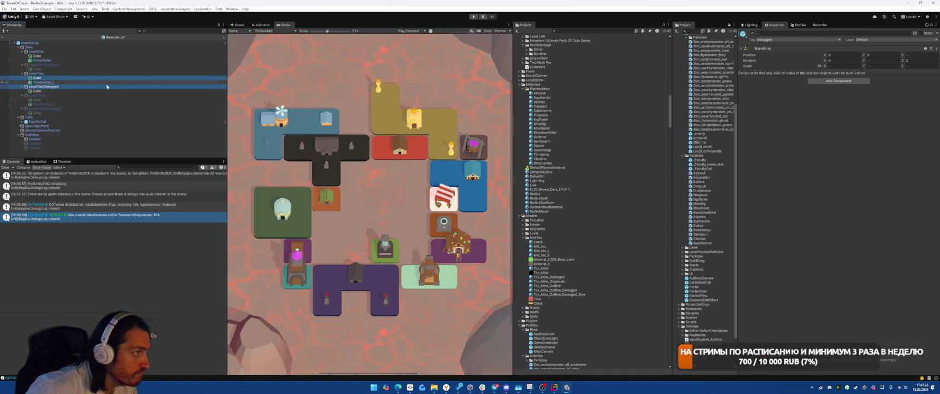
pyautogui.keyDown('ctrl'); pyautogui.click(43, 87); pyautogui.keyUp('ctrl')
pyautogui.keyDown('ctrl'); pyautogui.click(49, 91); pyautogui.keyUp('ctrl')
pyautogui.click(239, 25)
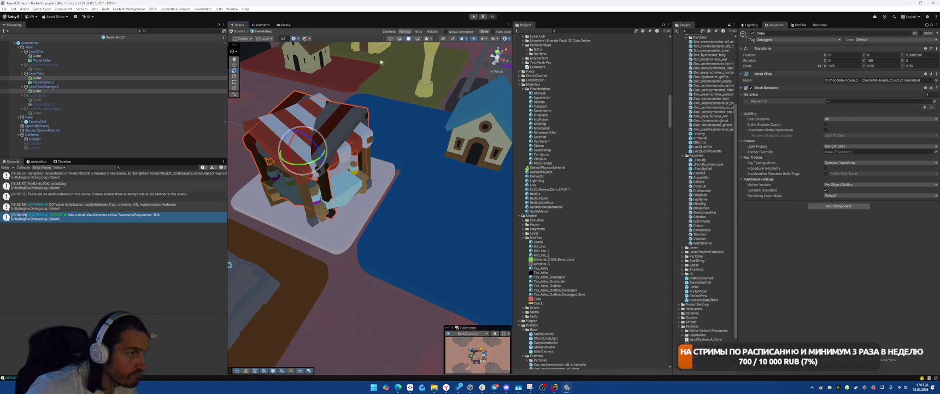
pyautogui.click(58, 52)
pyautogui.hotkey('alt', 'shift', 'a')
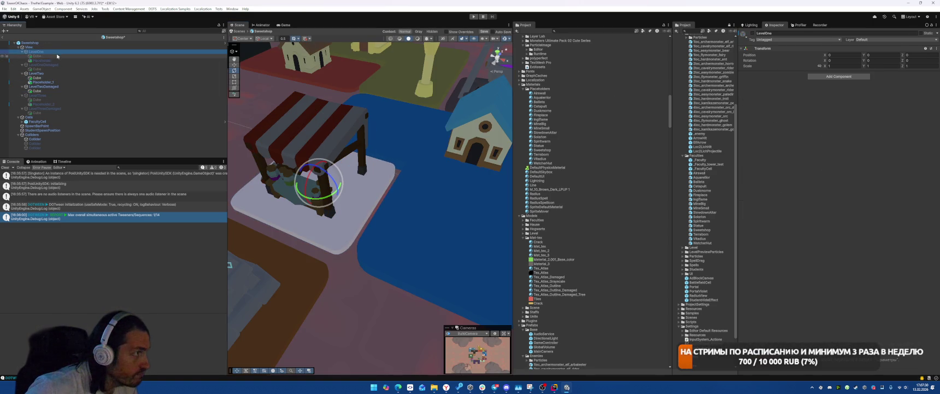
pyautogui.click(55, 78)
pyautogui.keyDown('ctrl'); pyautogui.click(49, 91); pyautogui.keyUp('ctrl')
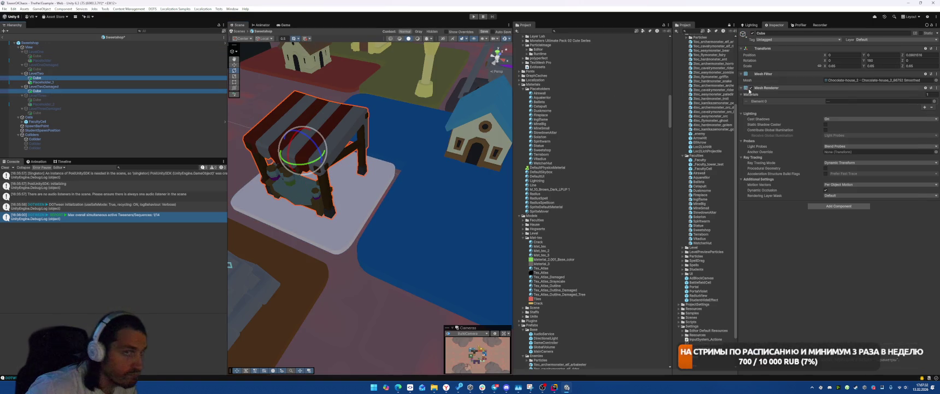
# Step: Paste the World Transform onto both cubes, leave only LevelOne active, and exit the prefab
pyautogui.rightClick(779, 53)
pyautogui.moveTo(804, 96)
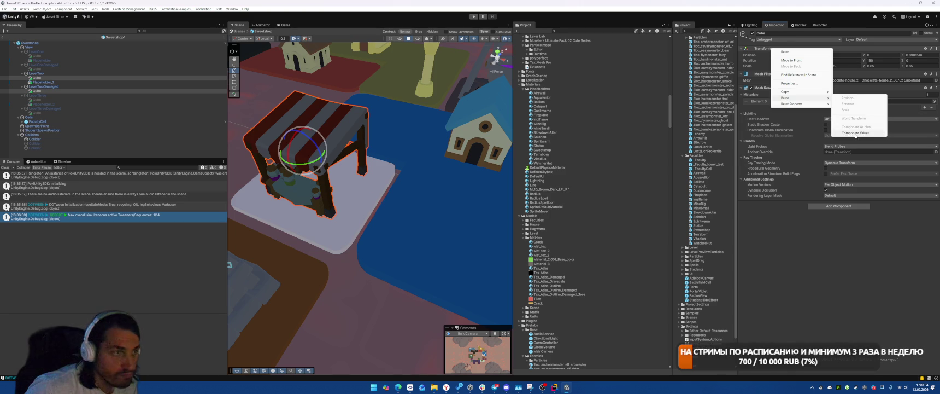
pyautogui.click(855, 101)
pyautogui.click(44, 73)
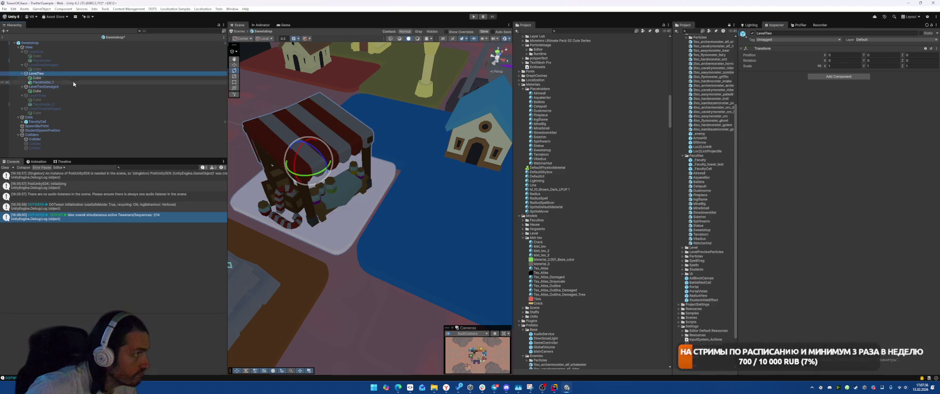
pyautogui.hotkey('alt', 'shift', 'a')
pyautogui.click(66, 86)
pyautogui.hotkey('alt', 'shift', 'a')
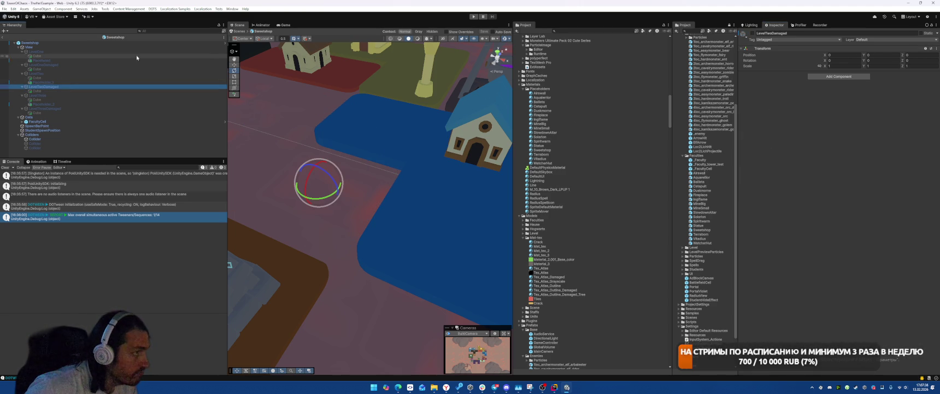
pyautogui.click(80, 51)
pyautogui.hotkey('alt', 'shift', 'a')
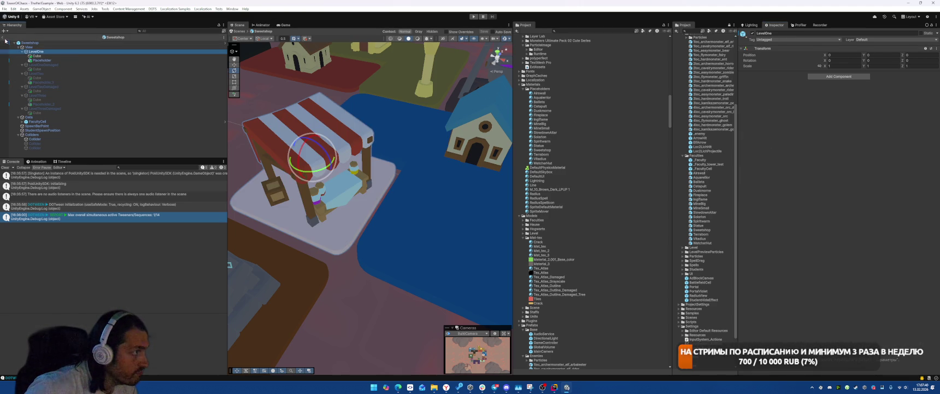
pyautogui.click(3, 36)
pyautogui.click(285, 25)
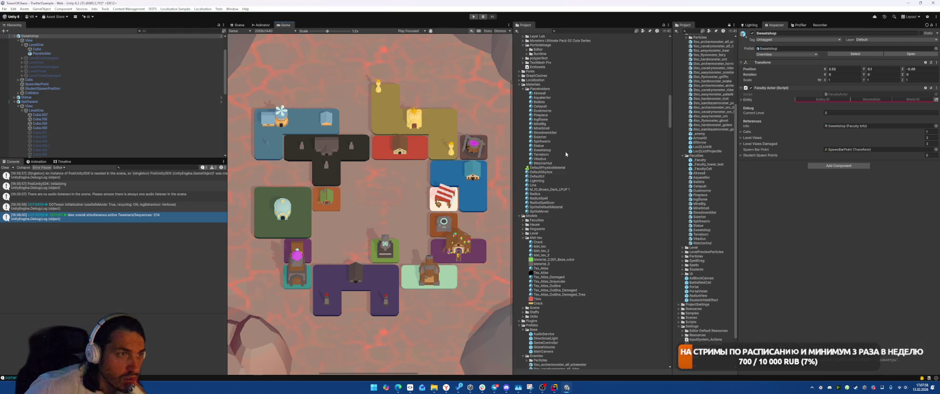
# Step: Show the Ballista material's shader settings in the Inspector
pyautogui.click(546, 102)
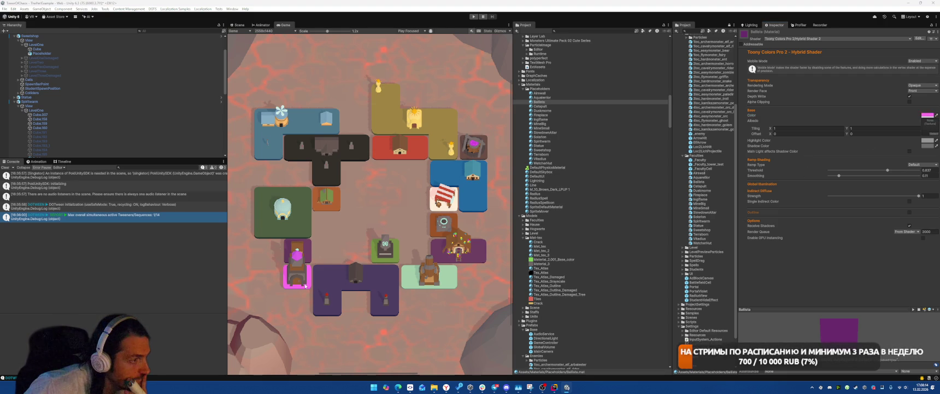
# Step: Undo the brown change, resample magenta for Ballista, and lower its brightness V from 92 to 82
pyautogui.hotkey('ctrl', 'z')
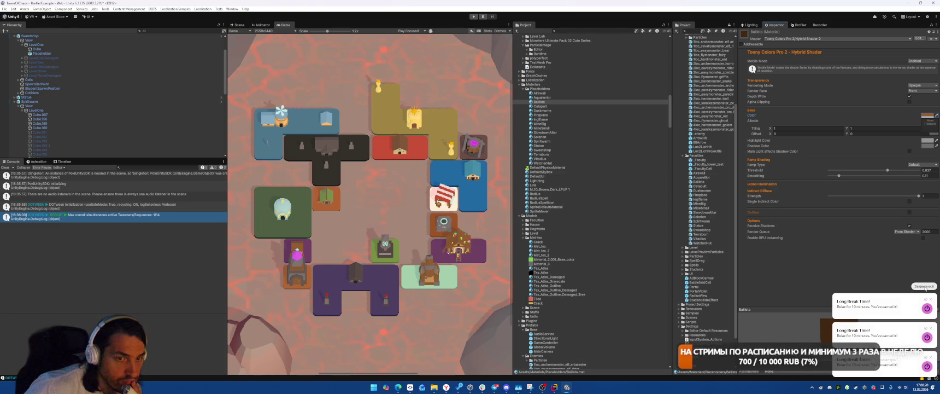
pyautogui.click(924, 286)
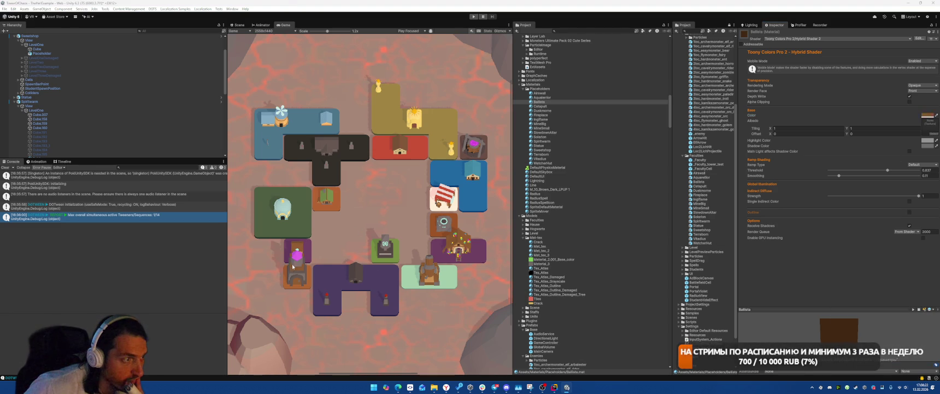
pyautogui.click(298, 256)
pyautogui.click(927, 114)
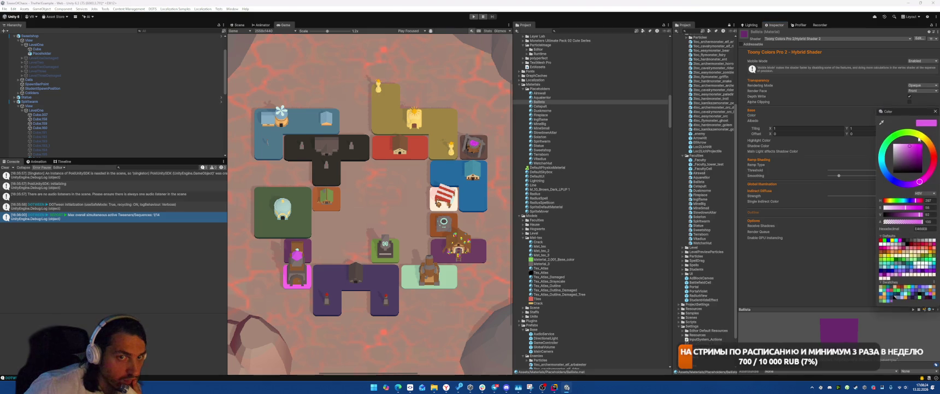
pyautogui.moveTo(919, 215); pyautogui.dragTo(893, 216)
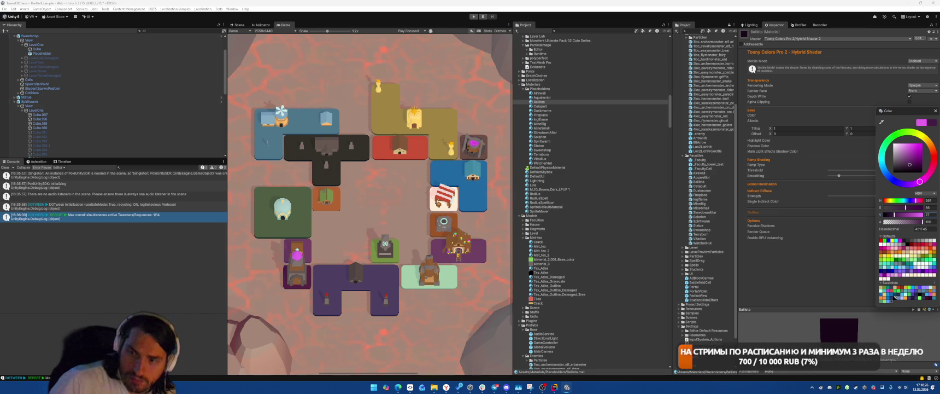
# Step: Close the colour picker and check the Toggl pomodoro Long Break 4/4 countdown in the browser
pyautogui.press('Escape')
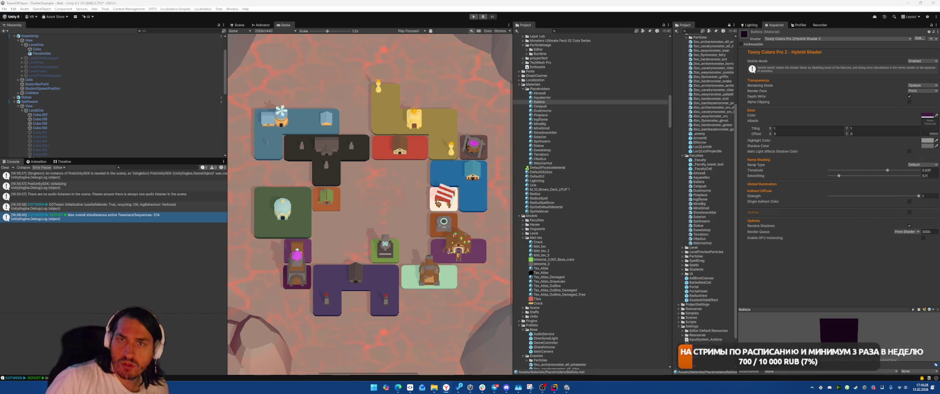
pyautogui.hotkey('alt', 'Tab')
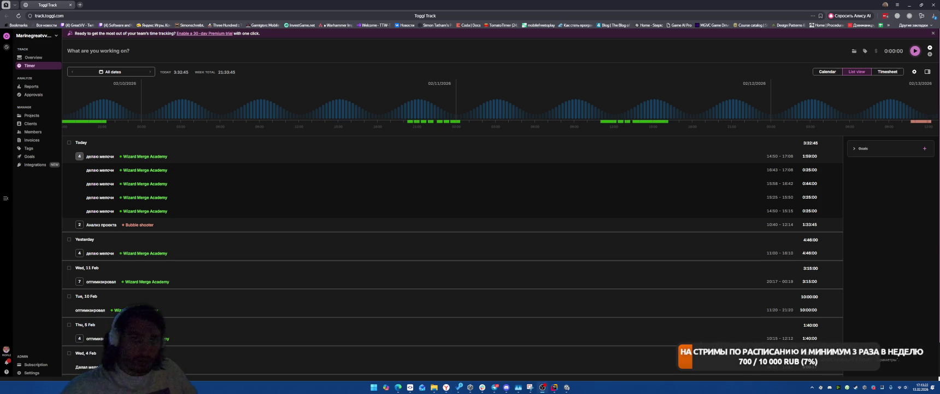
pyautogui.click(909, 15)
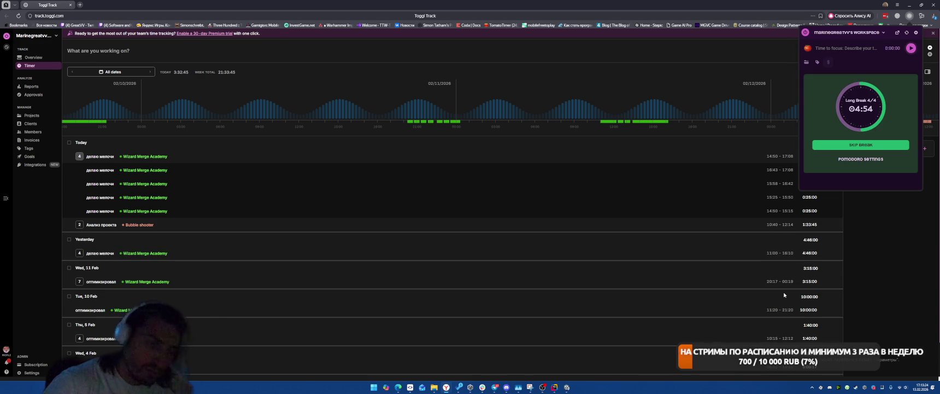